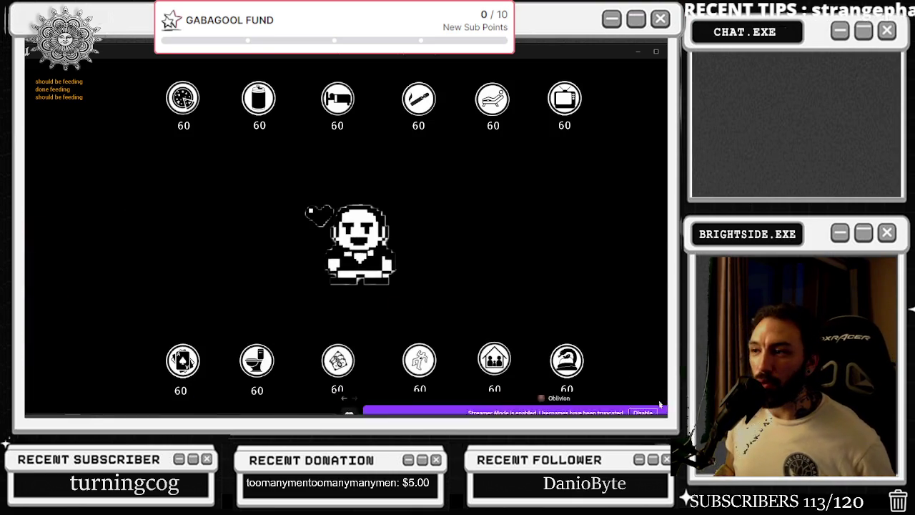
- Play-test the TonyGatchi widget until Mob Cooldown shows 547, then end the session with Esc
right_click(611, 408)
left_click(579, 392)
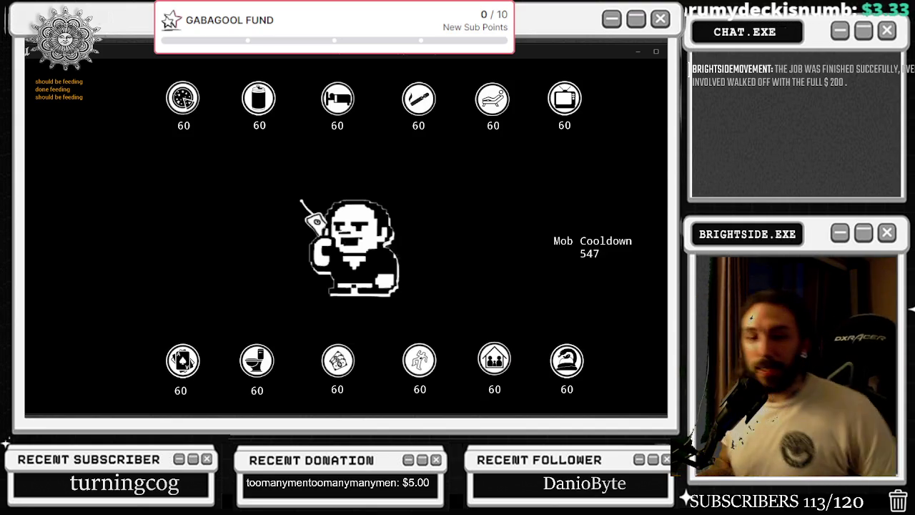
key("Escape")
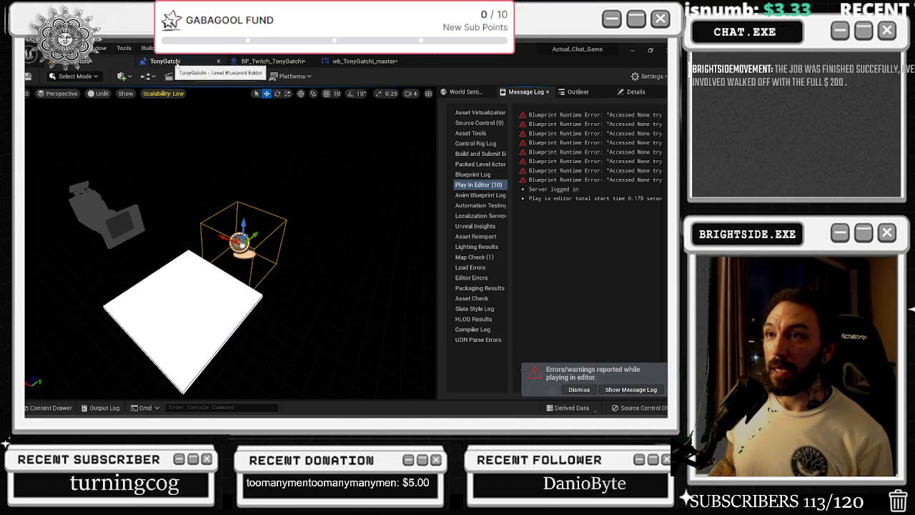
- Add a Keyboard N event node to the TonyGatchi level blueprint
left_click(361, 61)
scroll(352, 107, "down", 4)
scroll(353, 107, "down", 2)
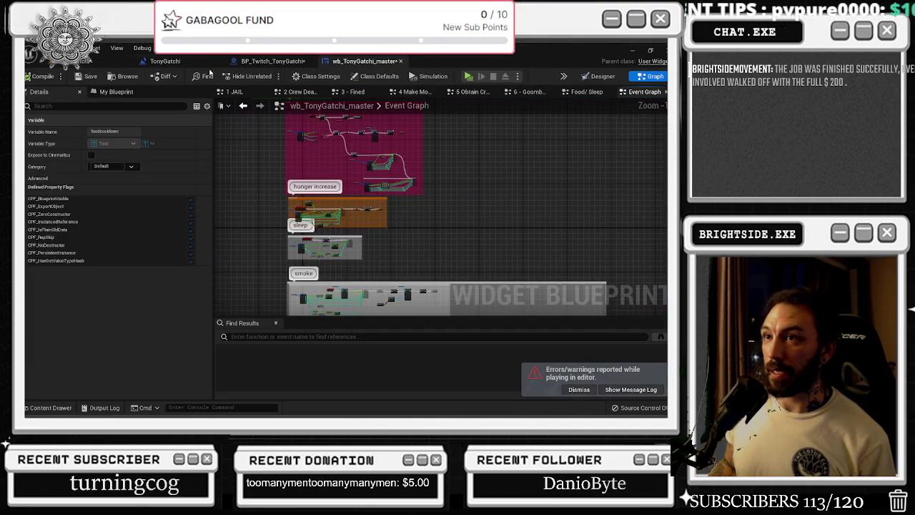
left_click(165, 60)
right_click(257, 237)
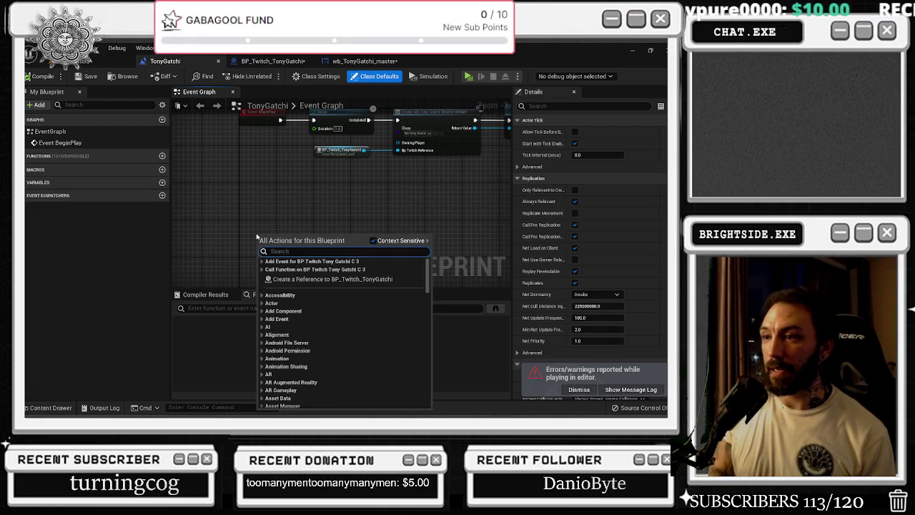
type("n key")
key("BackSpace")
key("BackSpace")
key("BackSpace")
type("keybo")
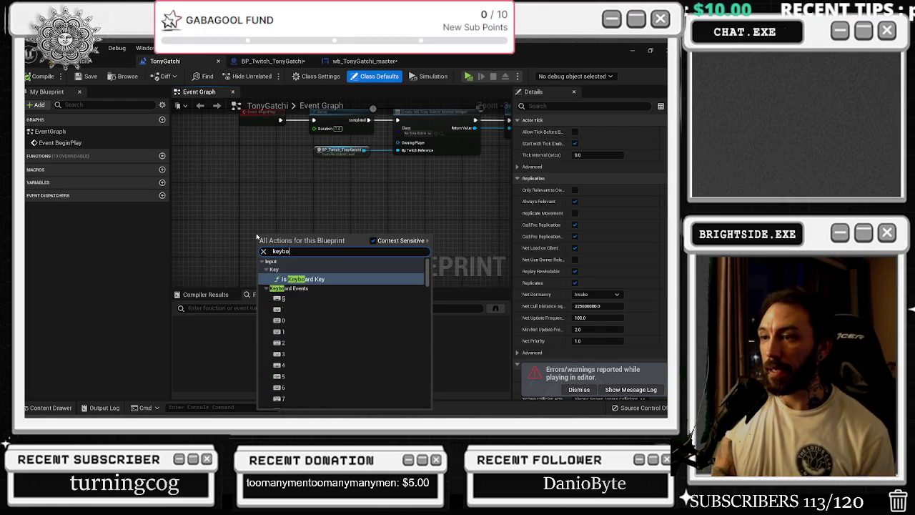
type("ard n")
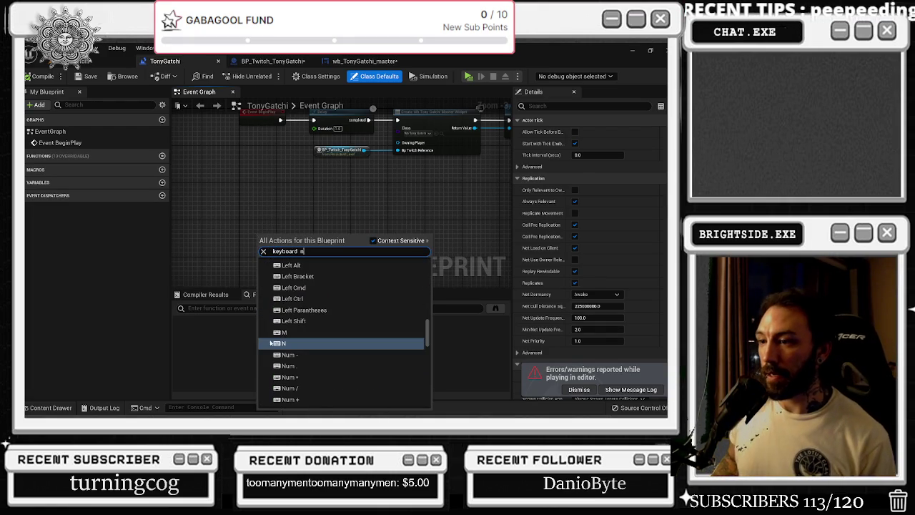
left_click(308, 349)
- Attach a Set Global Time Dilation node to N's Pressed event
left_click_drag(281, 246, 317, 239)
type("sd")
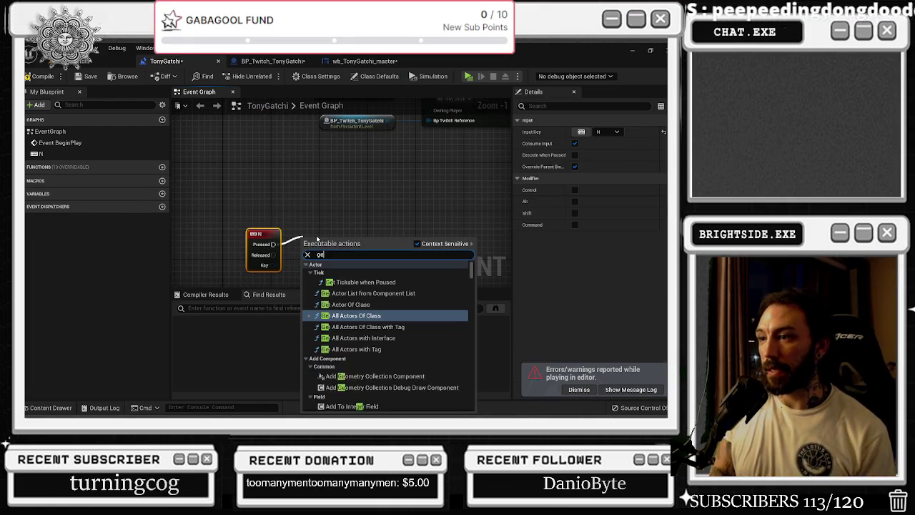
type("t global")
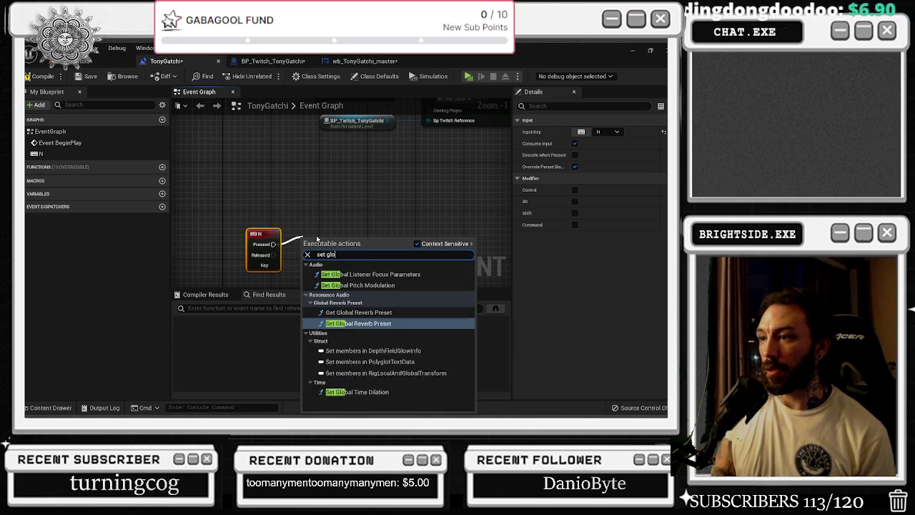
key("Down")
key("Down")
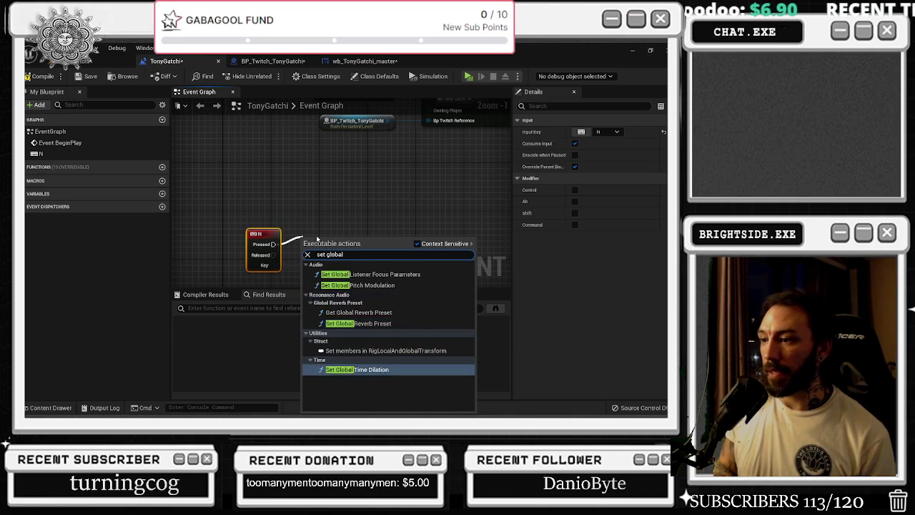
key("Return")
left_click_drag(328, 236, 374, 201)
- Duplicate the time dilation node onto N's Released event, set Pressed to 1000, and compile
key("ctrl+c")
key("ctrl+v")
left_click_drag(273, 254, 410, 245)
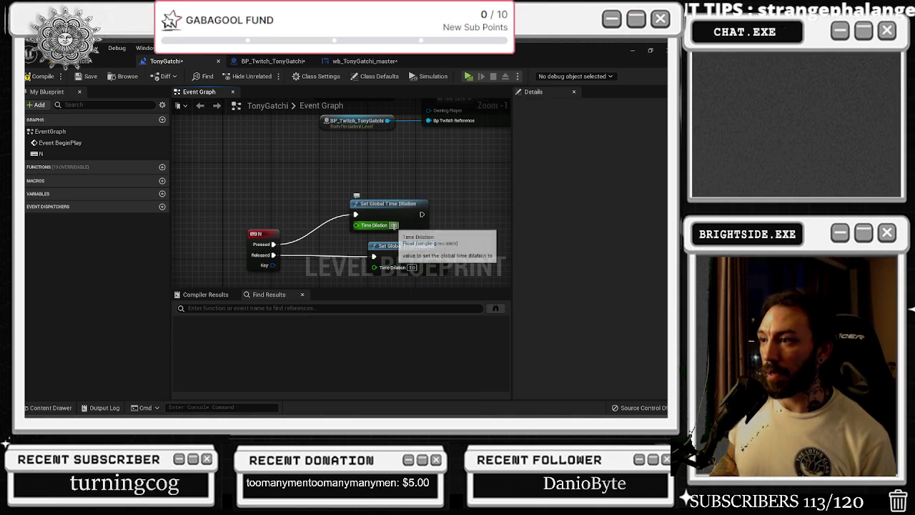
type("1000")
key("Return")
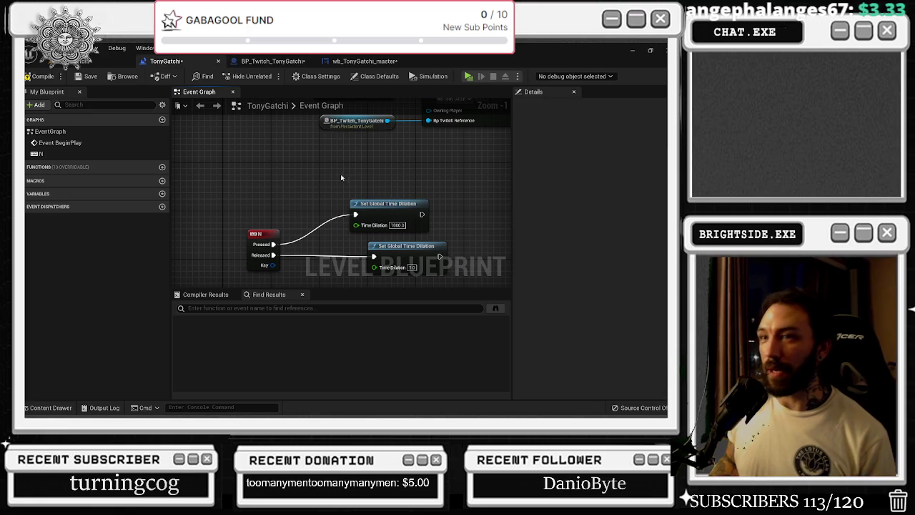
left_click(43, 78)
left_click(270, 61)
- Pan through BP_Twitch_TonyGatchi's sleep, smoke, motel, television, therapy and toilet command groups
left_click_drag(399, 173, 429, 214)
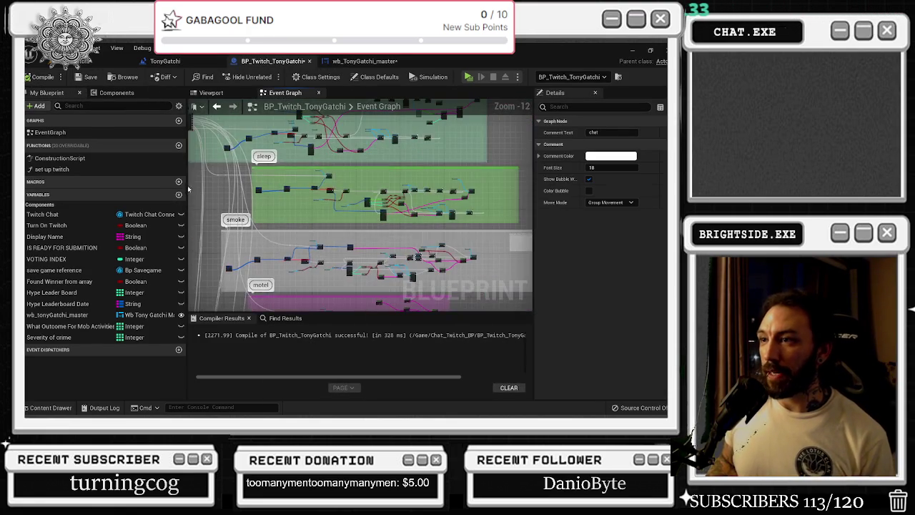
mouse_move(368, 202)
left_mouse_down()
mouse_move(282, 213)
mouse_move(304, 152)
left_mouse_up()
left_click_drag(308, 217, 322, 155)
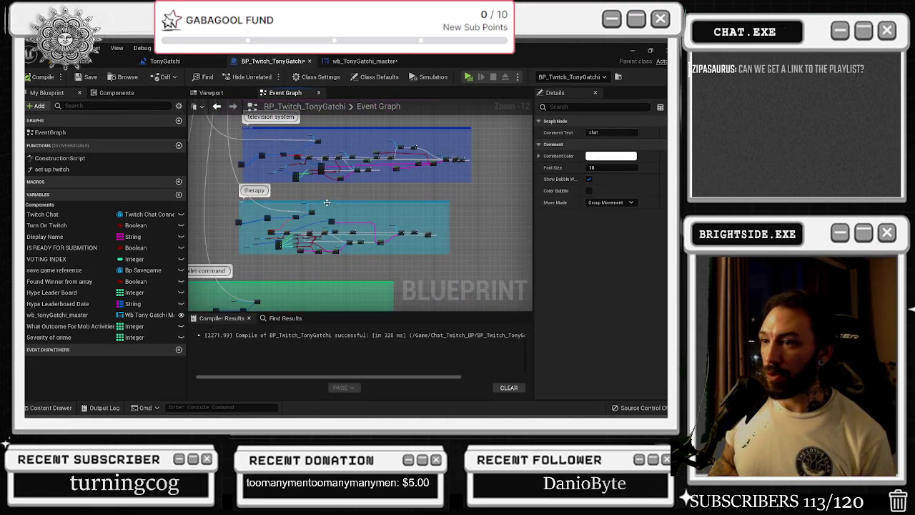
left_click_drag(294, 243, 326, 180)
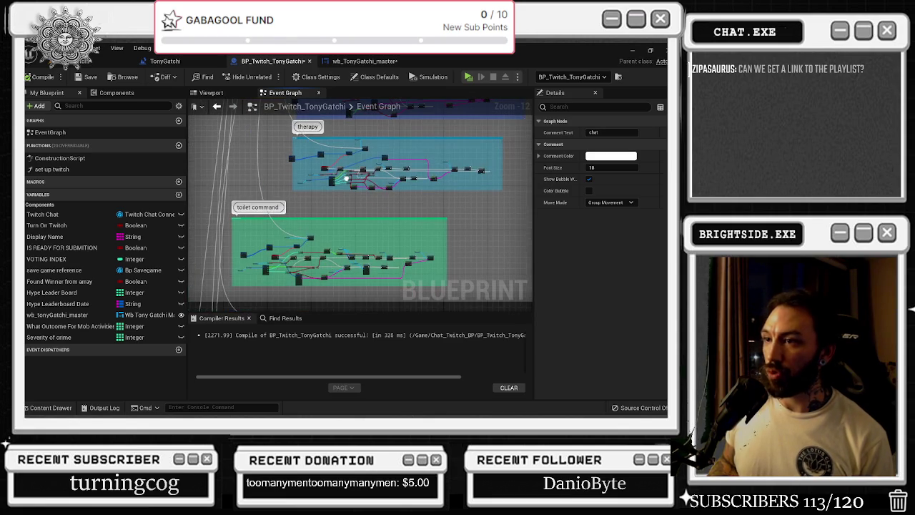
scroll(283, 250, "up", 2)
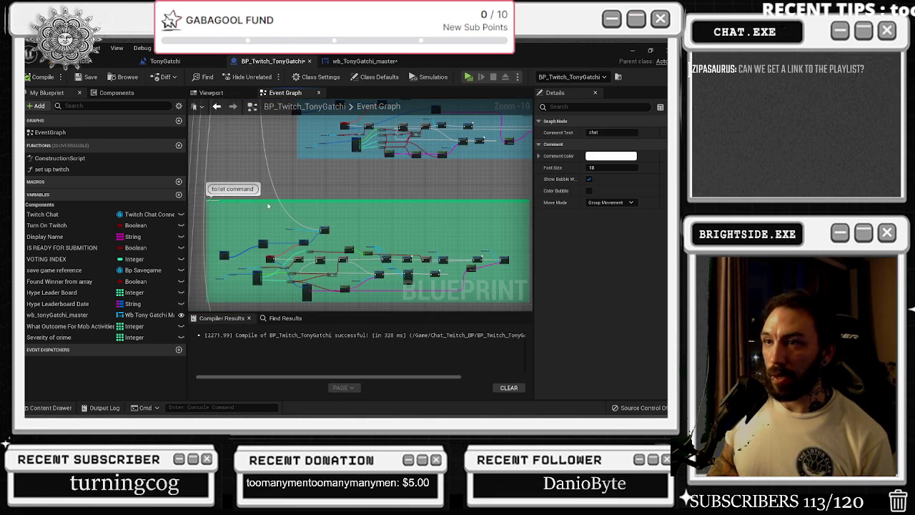
- Find wb_TonyGatchi_master in the Content Drawer and open its event graph
left_click(165, 61)
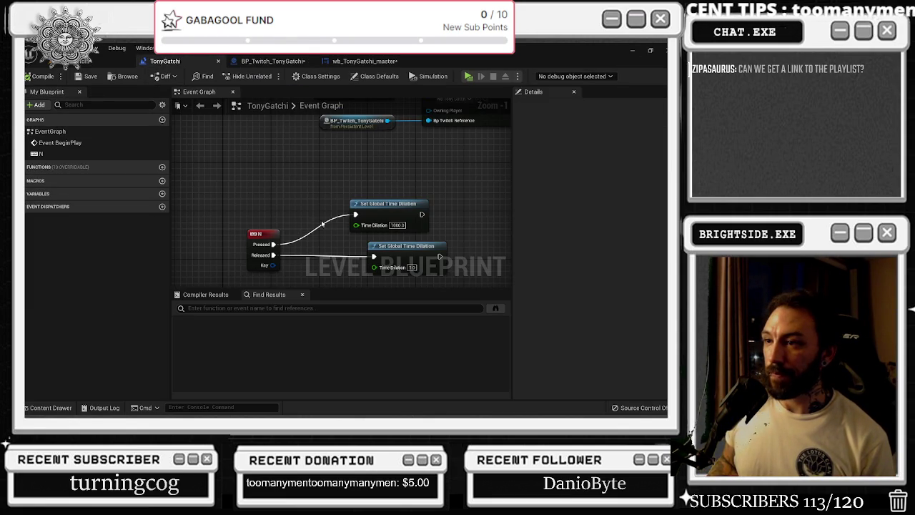
scroll(360, 208, "down", 1)
left_click_drag(360, 208, 232, 277)
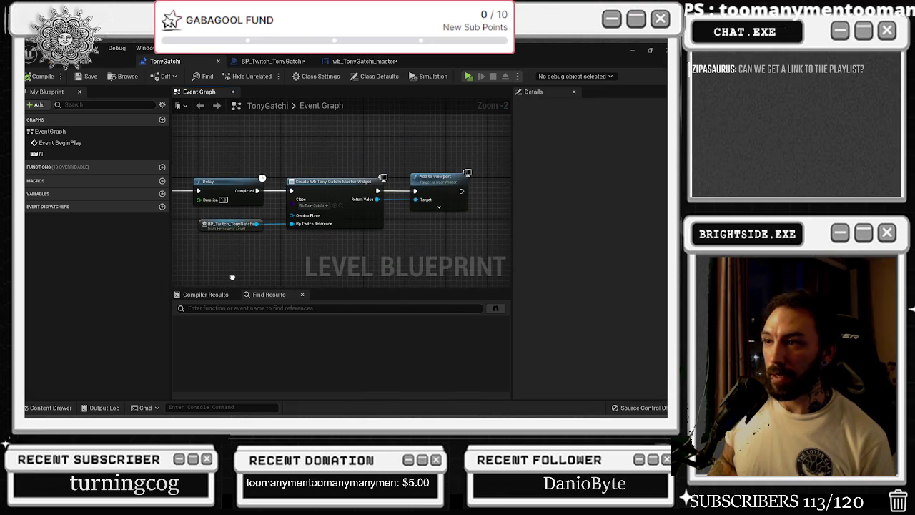
left_click(340, 206)
double_click(519, 370)
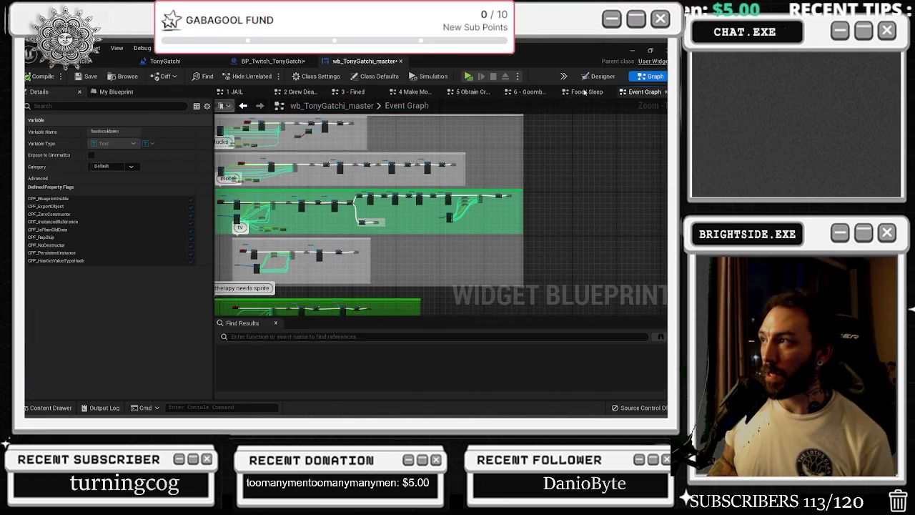
- Check the 60 cooldown labels in Designer, then open the 4 Make Money graph under mob activities
left_click(598, 76)
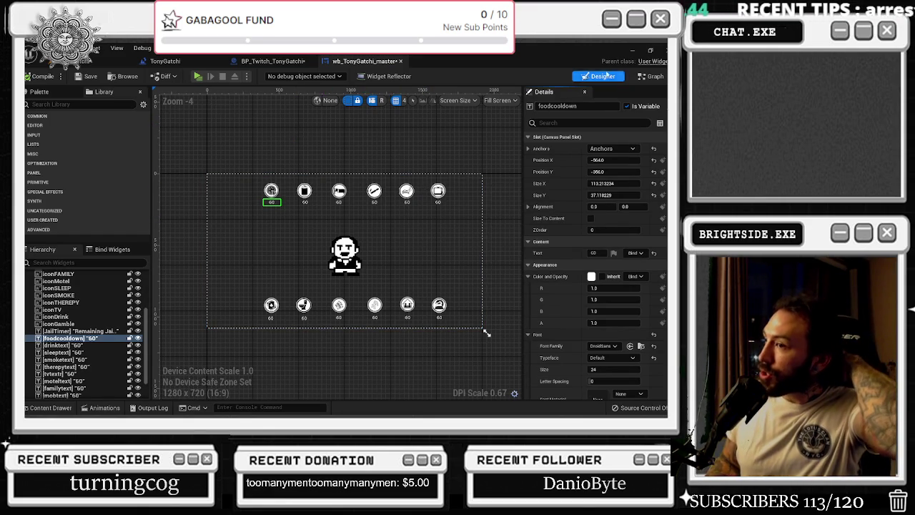
left_click(652, 76)
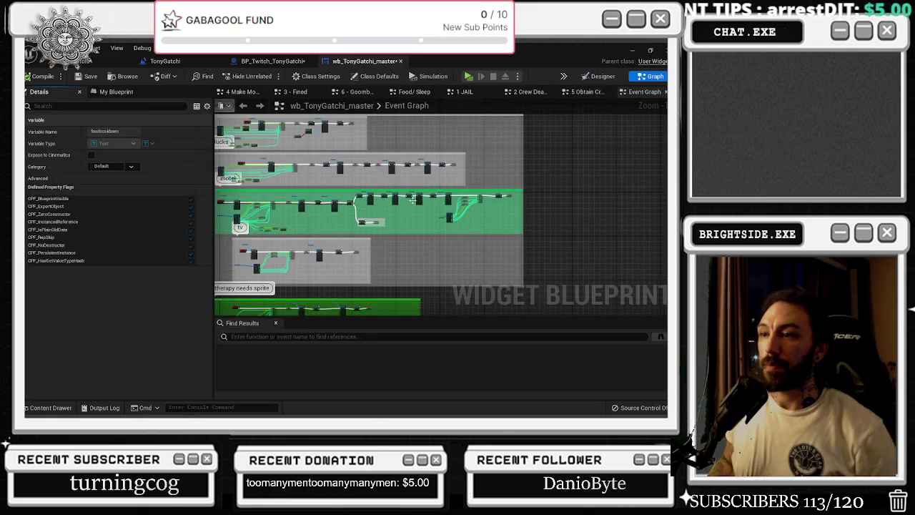
left_click_drag(432, 194, 493, 103)
left_click_drag(369, 194, 365, 153)
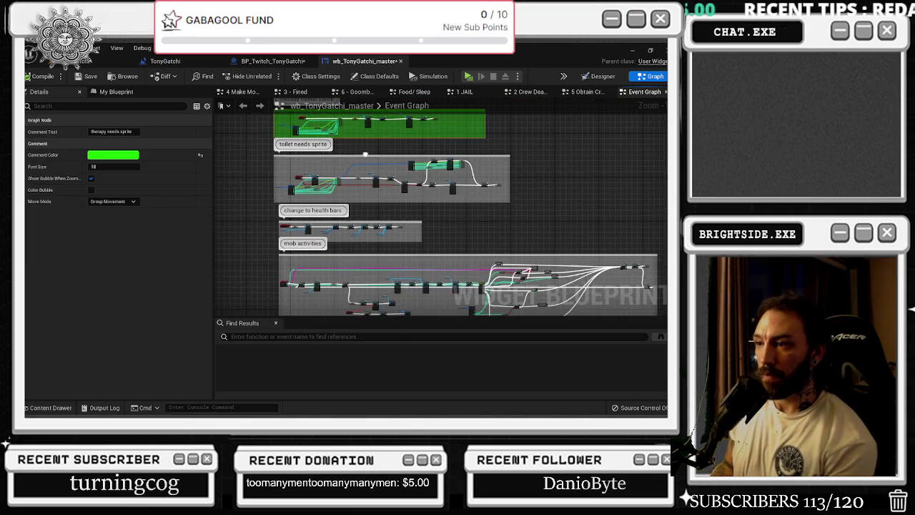
left_click_drag(374, 221, 358, 187)
scroll(292, 234, "up", 1)
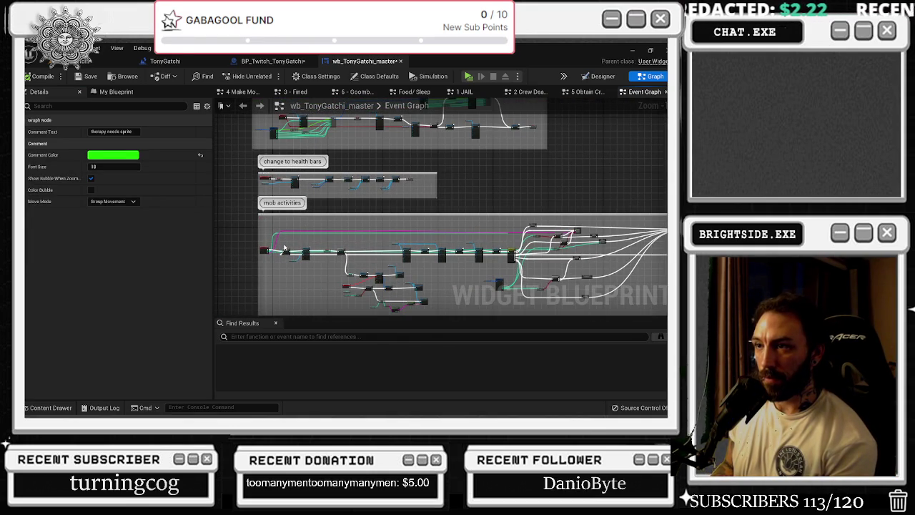
scroll(314, 236, "up", 4)
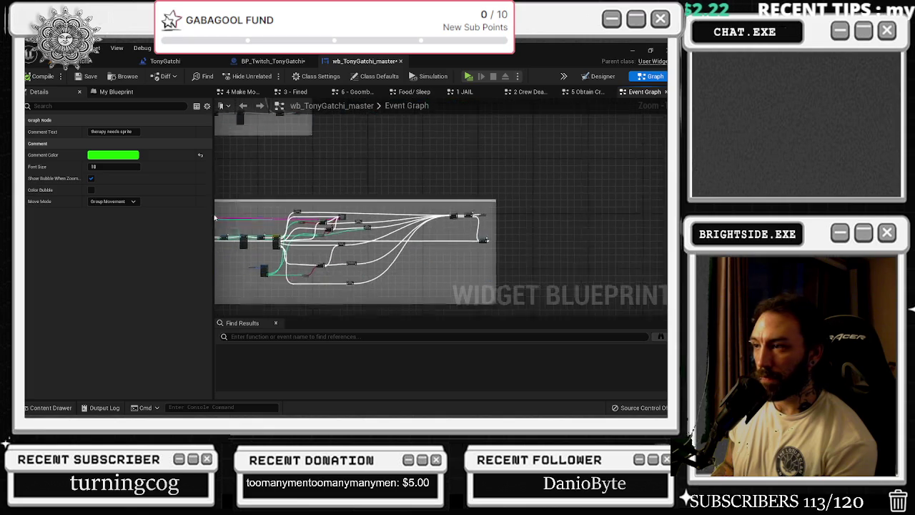
scroll(306, 205, "up", 2)
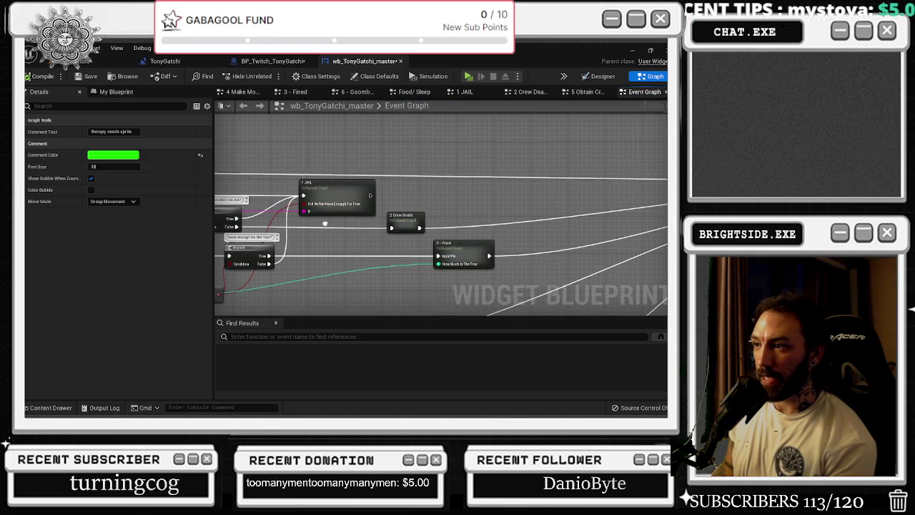
double_click(332, 209)
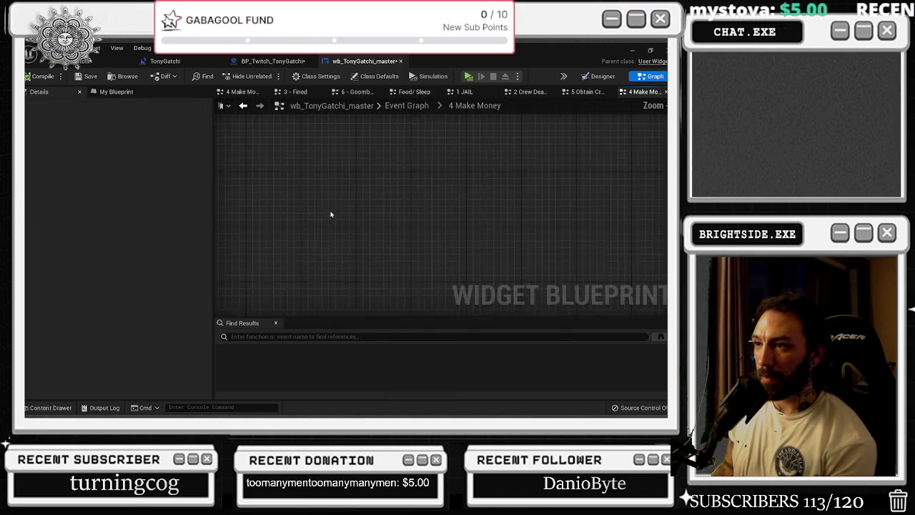
- Pan to the Append and lower Select nodes and inspect the Option 5 job text
scroll(413, 150, "up", 5)
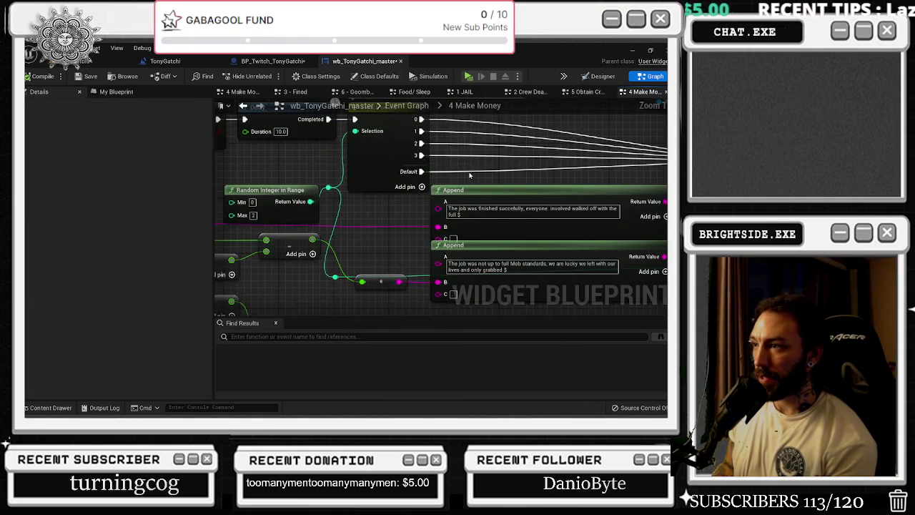
left_click_drag(471, 175, 371, 168)
left_click(372, 206)
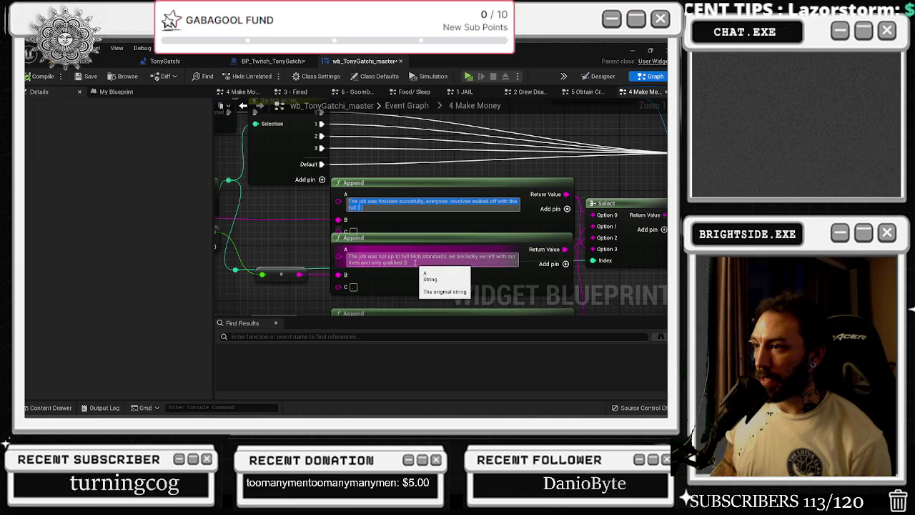
left_click_drag(357, 293, 327, 241)
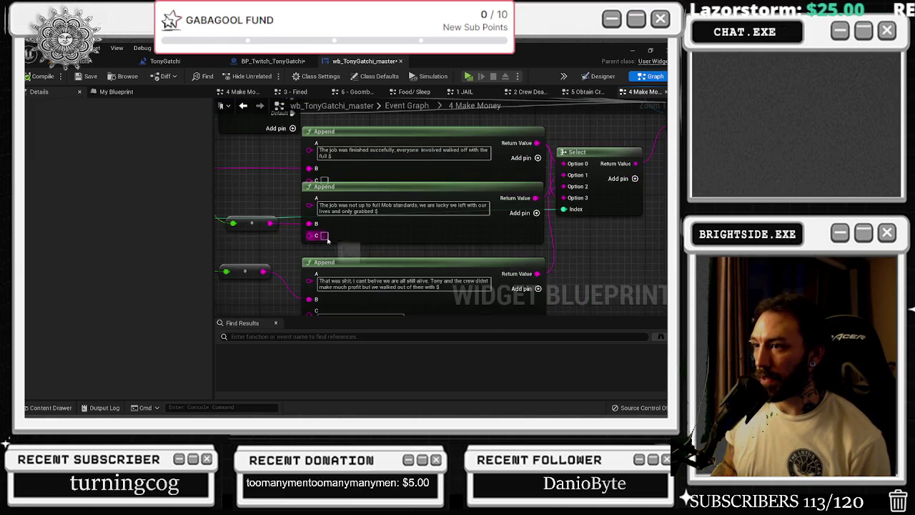
scroll(500, 215, "down", 4)
scroll(452, 250, "up", 4)
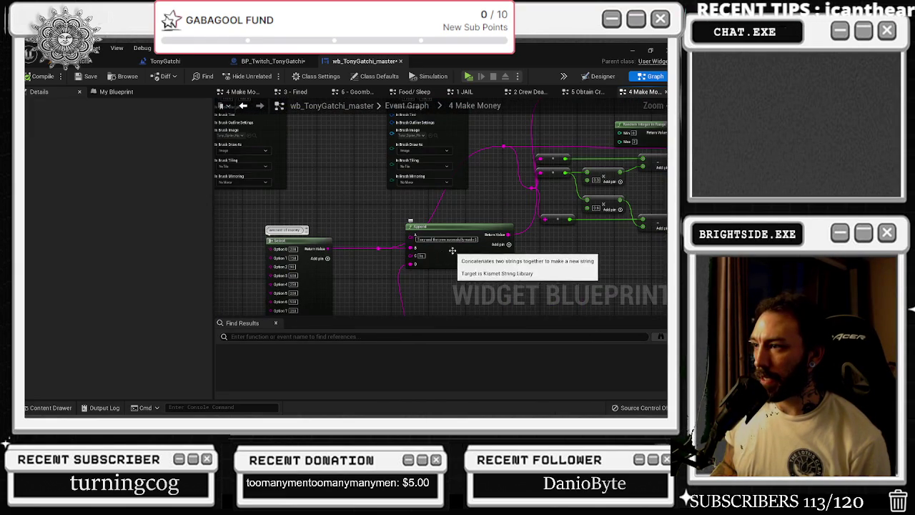
scroll(452, 250, "down", 3)
scroll(501, 141, "up", 4)
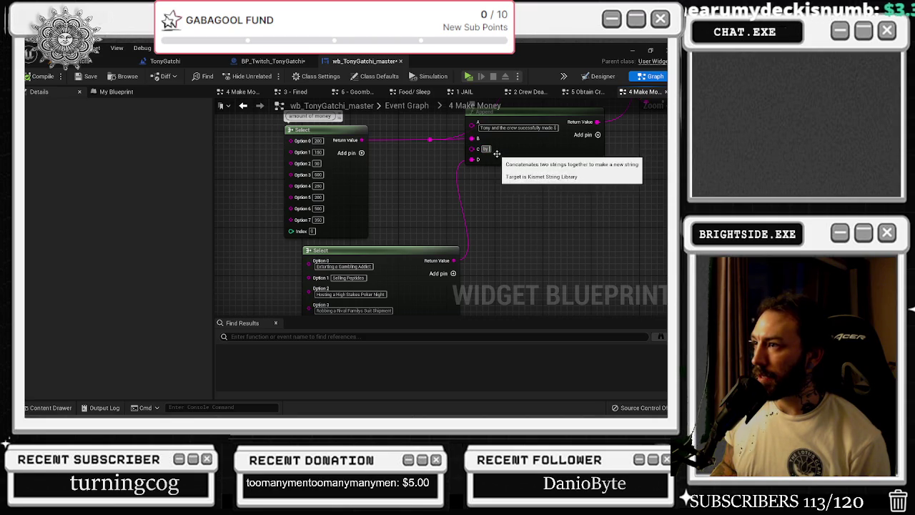
scroll(479, 188, "down", 2)
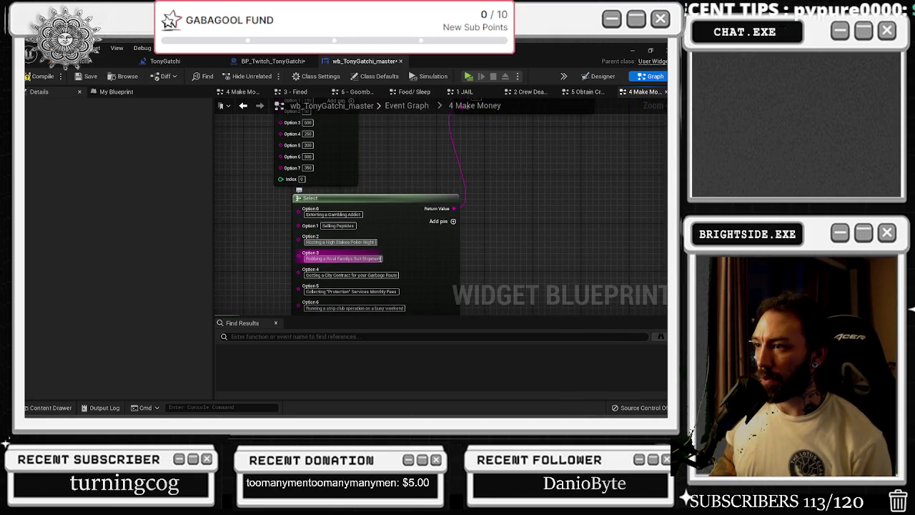
left_click(393, 290)
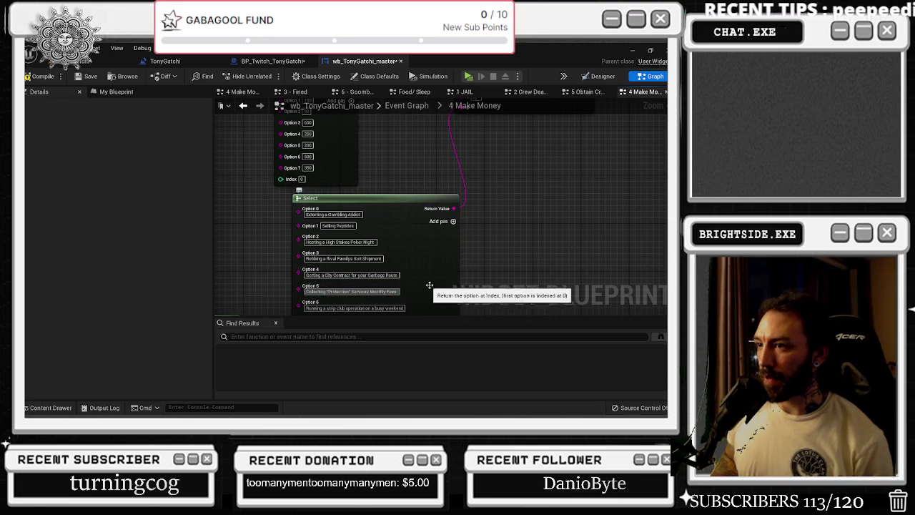
left_click_drag(270, 243, 385, 244)
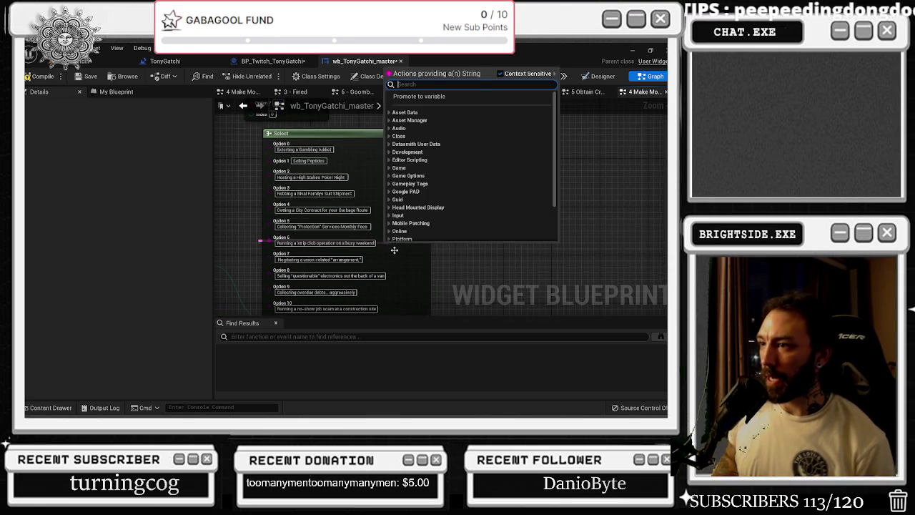
- Review the Option 7 and 8 job texts and pan across to the Send Twitch Message node
left_click(389, 246)
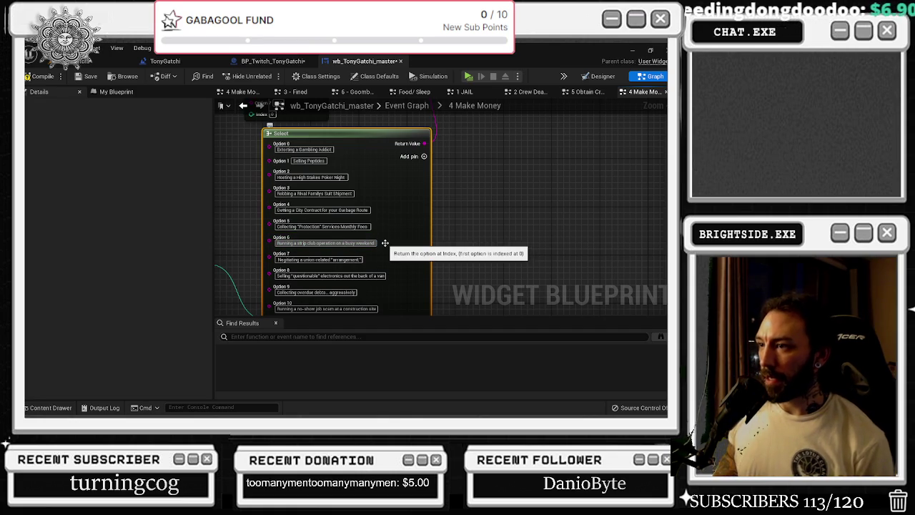
left_click(379, 257)
left_click(378, 275)
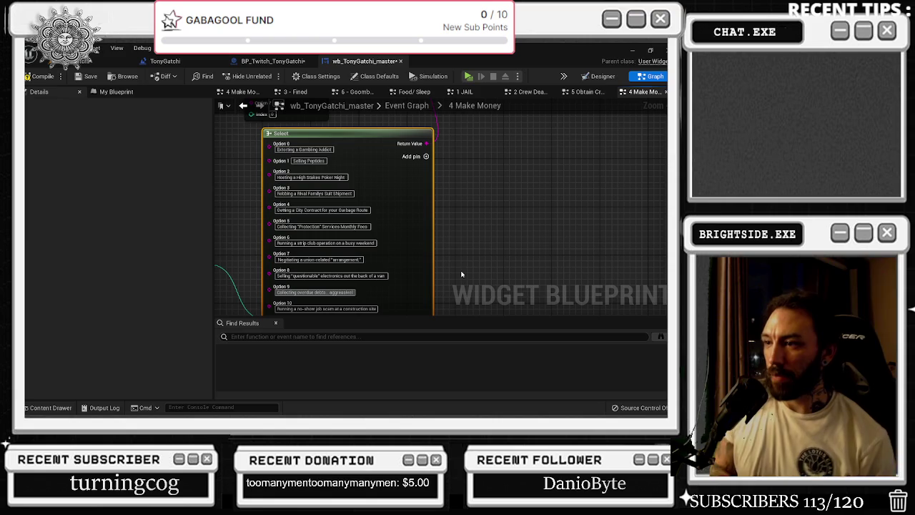
mouse_move(404, 296)
left_mouse_down()
mouse_move(377, 235)
mouse_move(373, 348)
mouse_move(370, 225)
left_mouse_up()
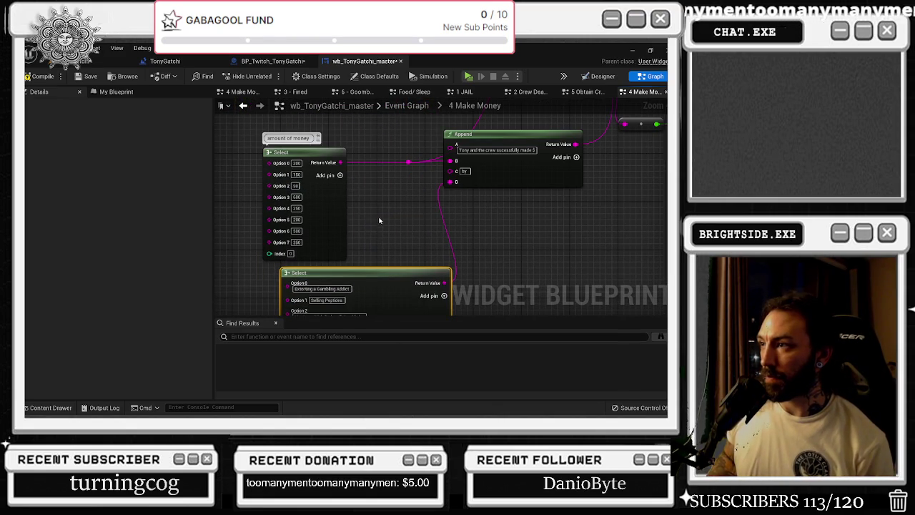
left_click_drag(423, 196, 351, 240)
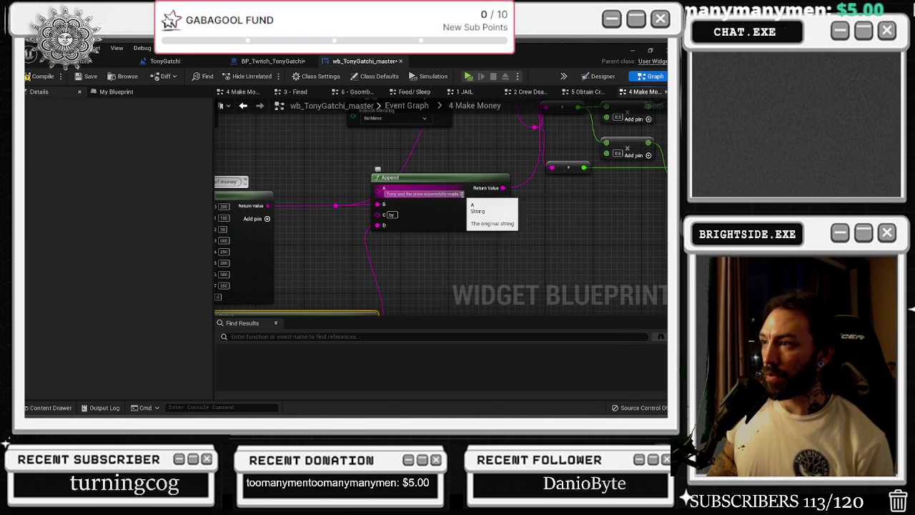
mouse_move(252, 224)
left_mouse_down()
mouse_move(306, 218)
mouse_move(305, 179)
left_mouse_up()
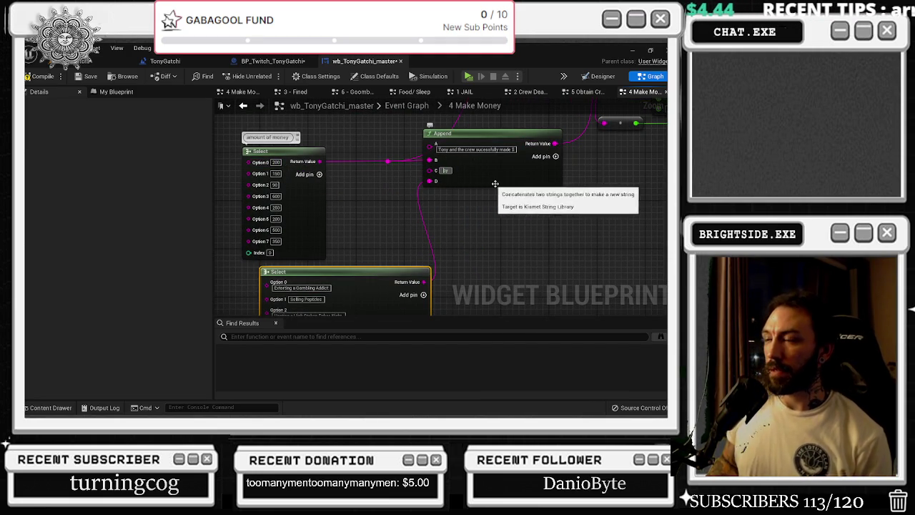
scroll(487, 186, "down", 5)
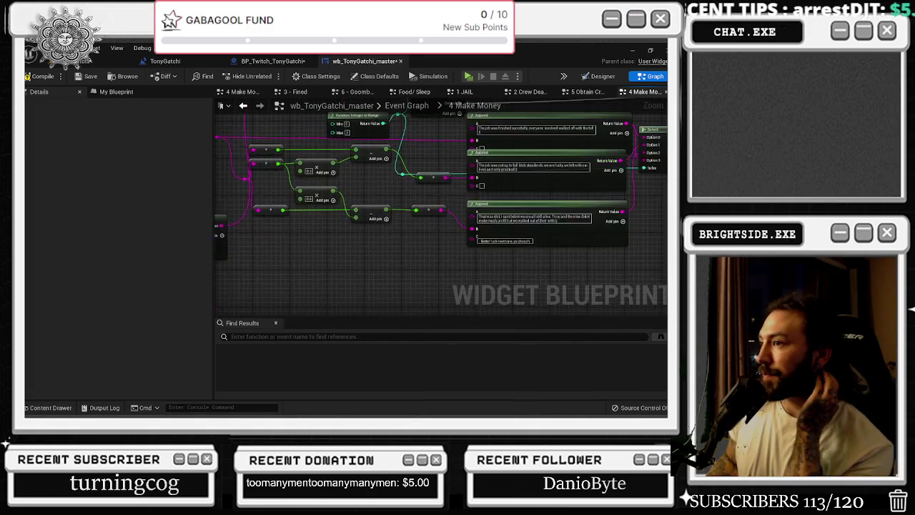
scroll(399, 258, "up", 4)
mouse_move(409, 252)
left_mouse_down()
mouse_move(362, 249)
mouse_move(384, 232)
left_mouse_up()
left_click_drag(325, 198, 214, 252)
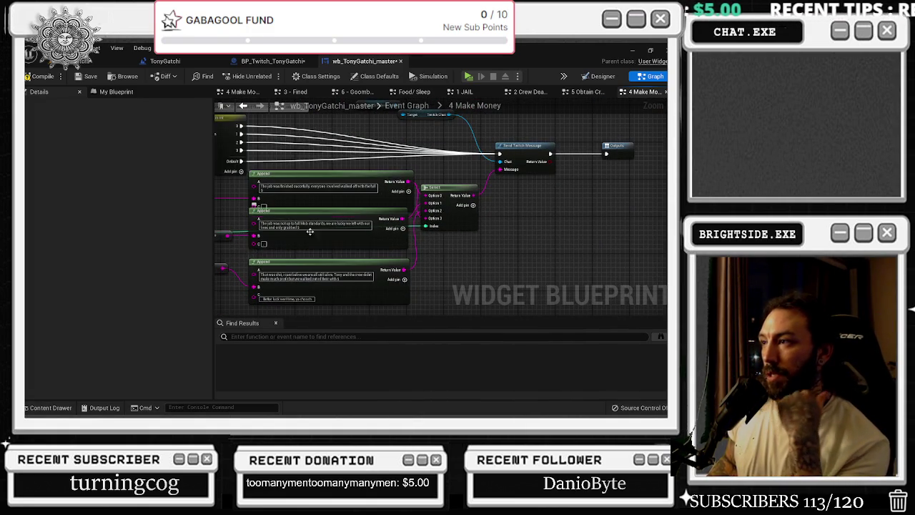
- Save wb_TonyGatchi_master and view its Designer layout with the 60-labelled icons
left_click(87, 76)
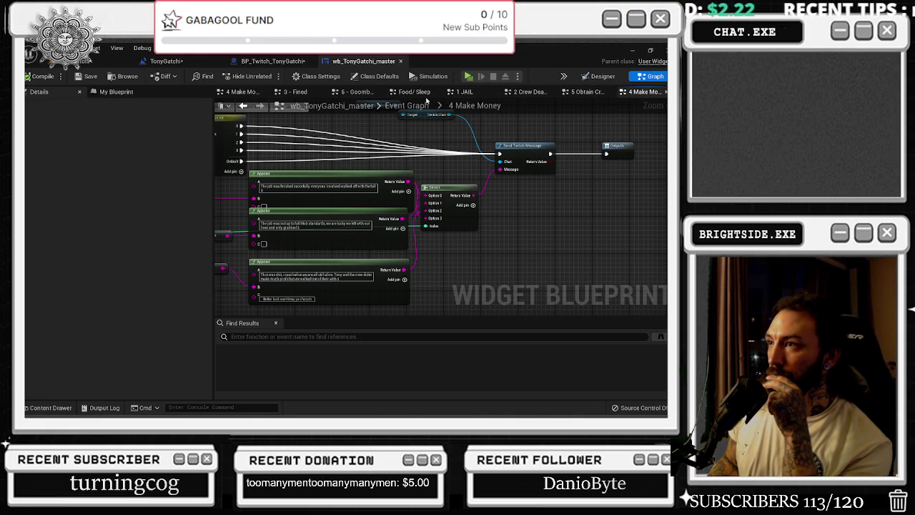
left_click(600, 76)
scroll(274, 205, "up", 1)
scroll(274, 204, "down", 1)
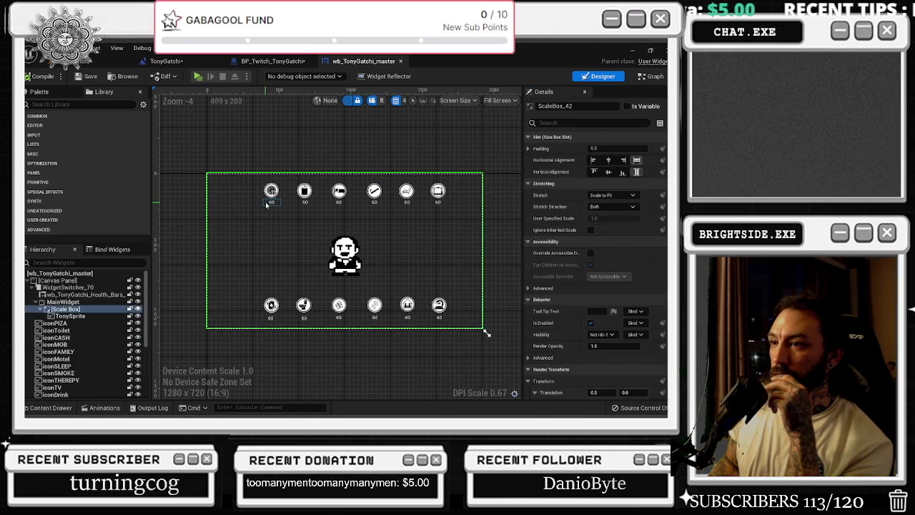
- Select the foodcooldown 60 text and compare it against the widget's event graph
left_click(272, 202)
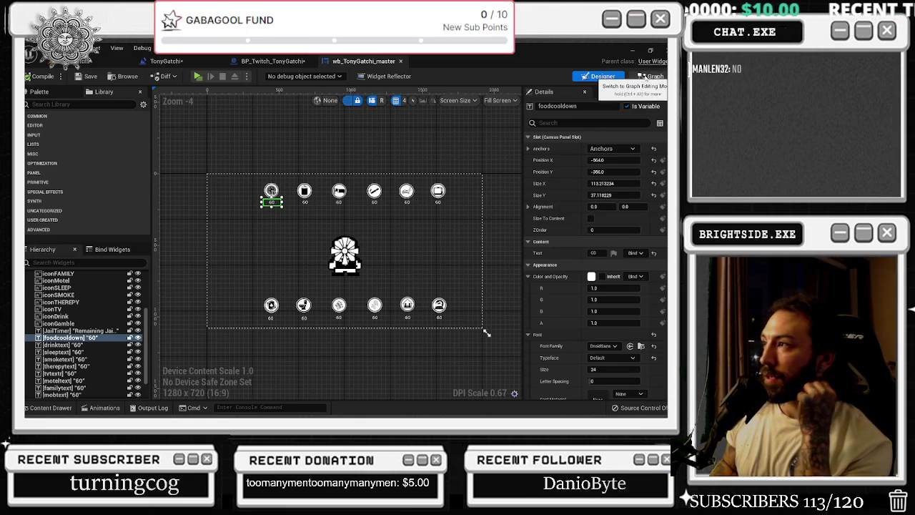
left_click(651, 76)
scroll(328, 201, "down", 5)
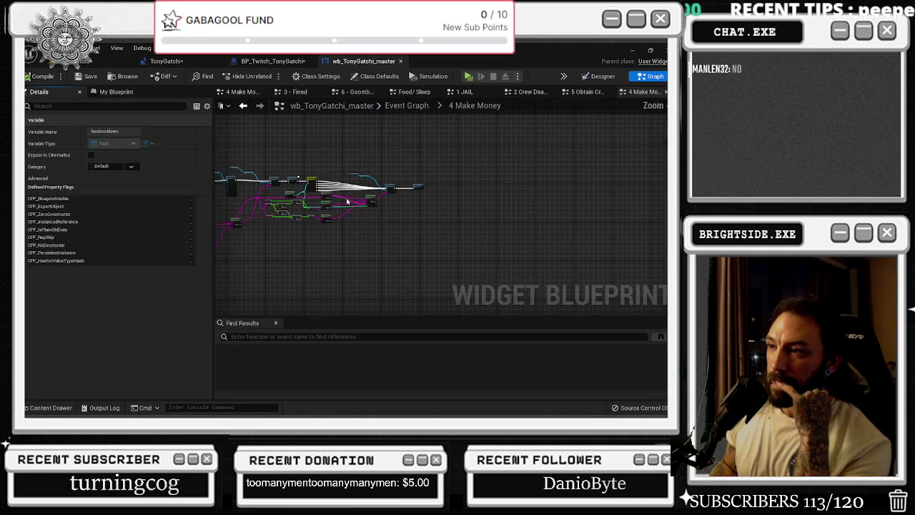
scroll(532, 196, "up", 1)
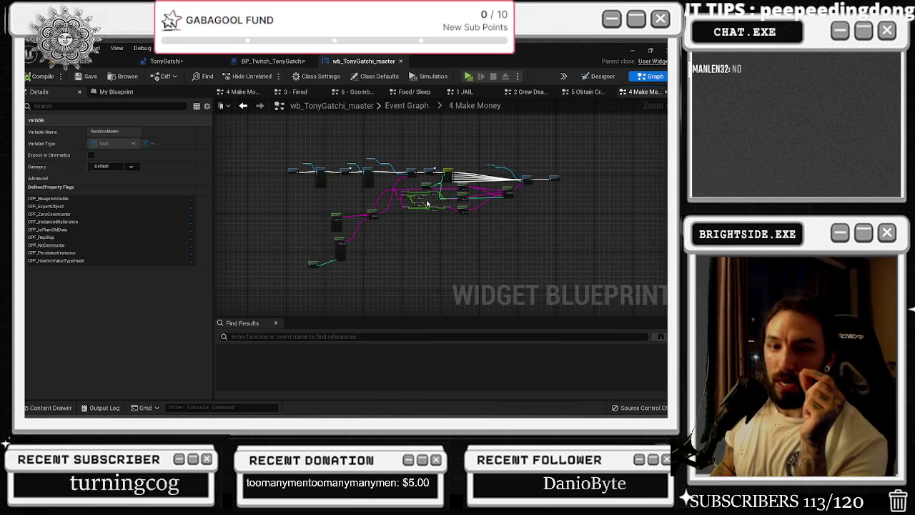
left_click(588, 76)
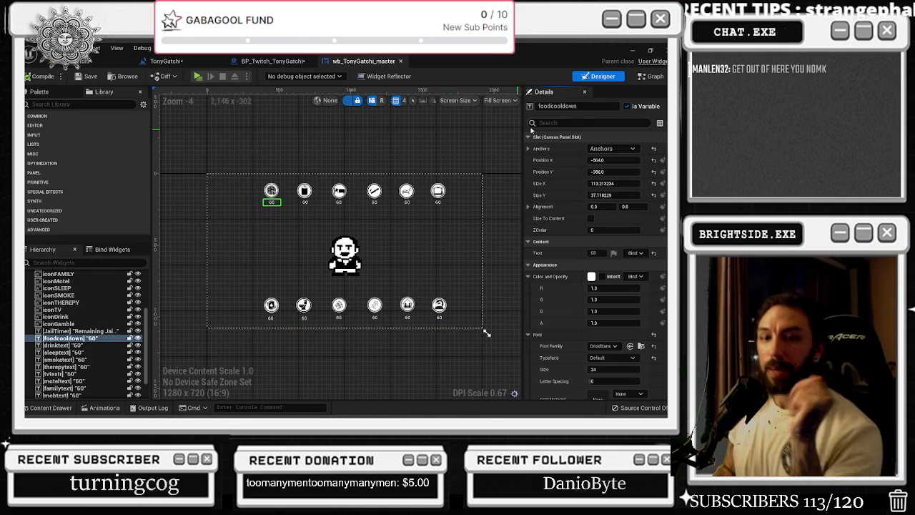
left_click(652, 75)
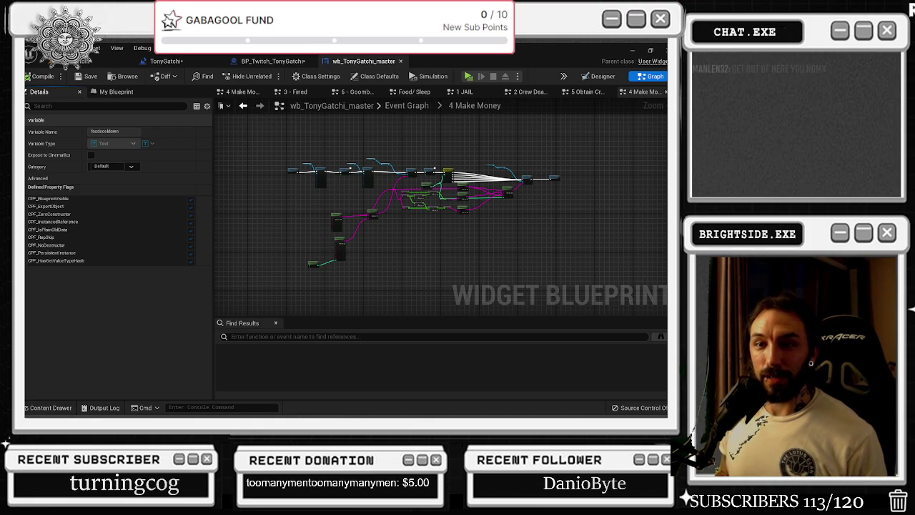
- Bring the browser forward on the Club and Hip Hop Mix tab and select its address
key("alt+Tab")
left_click(239, 267)
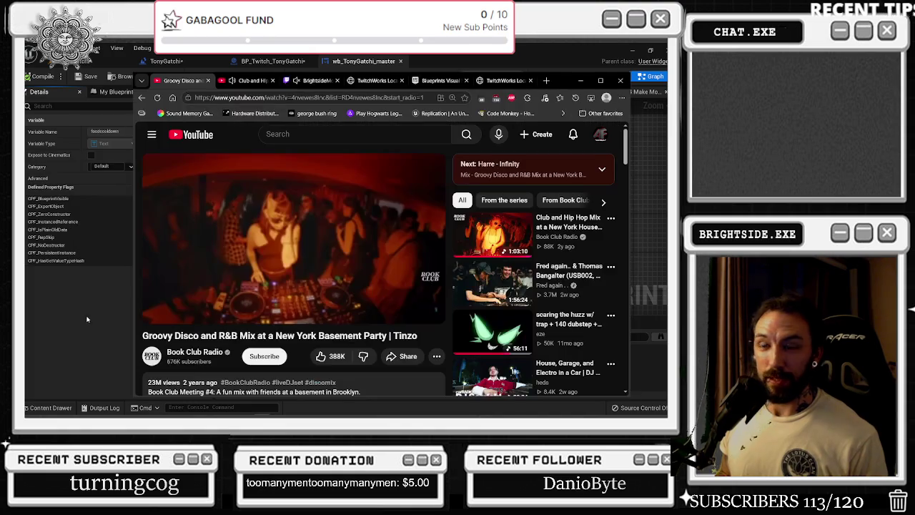
left_click(250, 80)
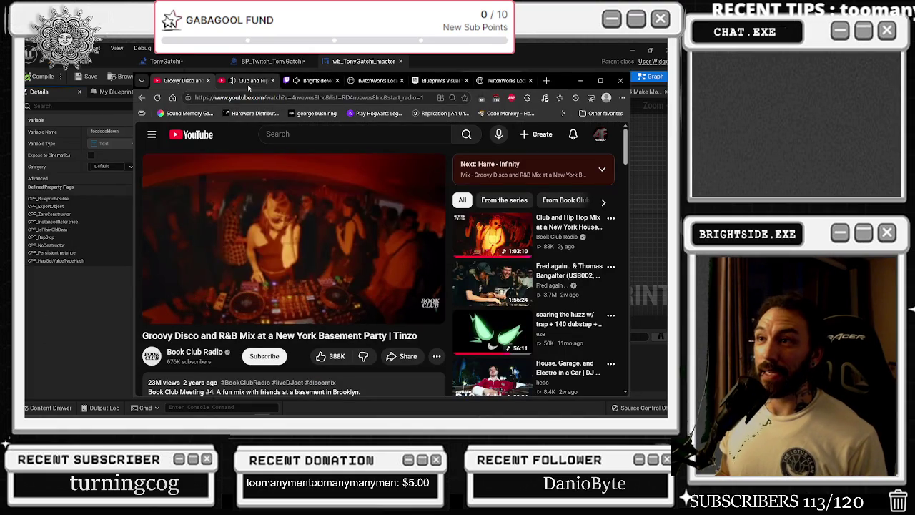
key("ctrl+l")
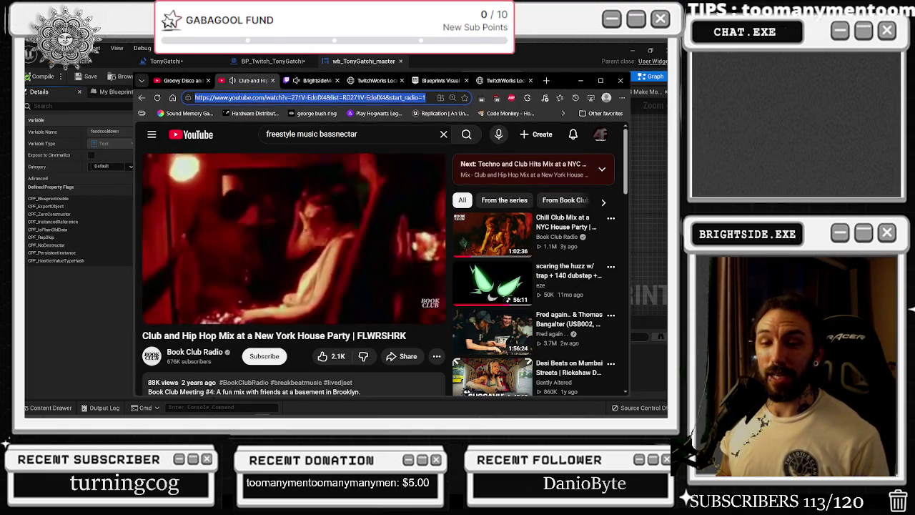
key("alt+Tab")
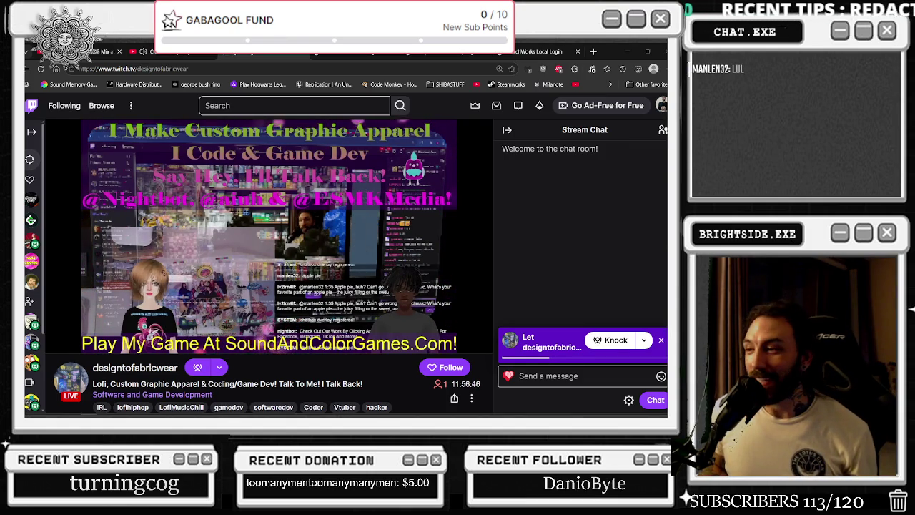
mouse_move(247, 203)
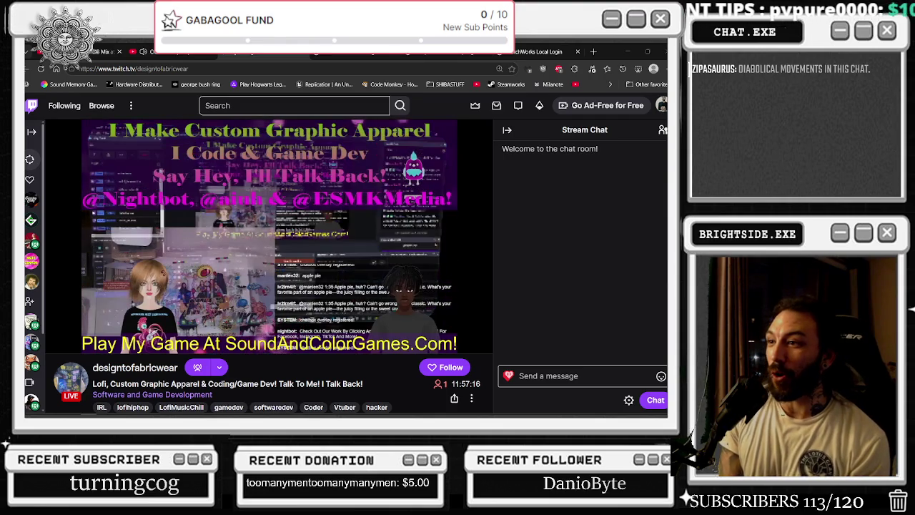
mouse_move(293, 189)
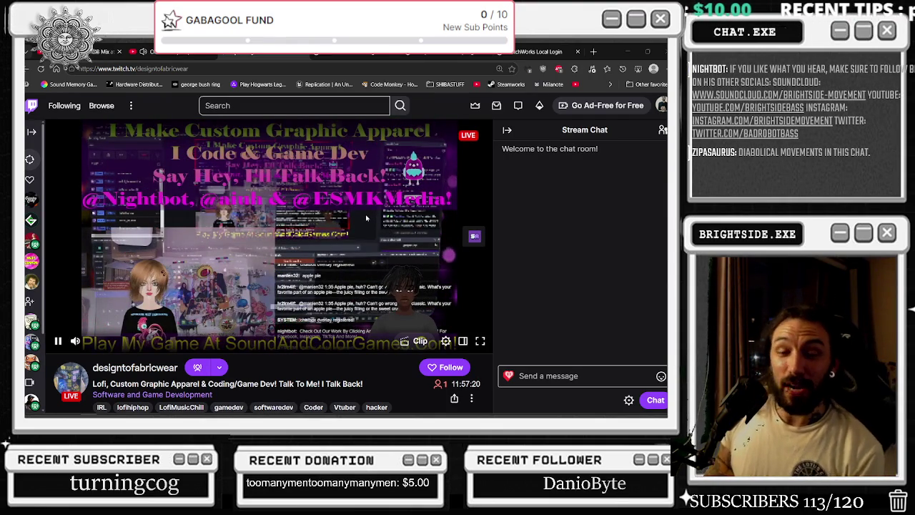
key("alt+Tab")
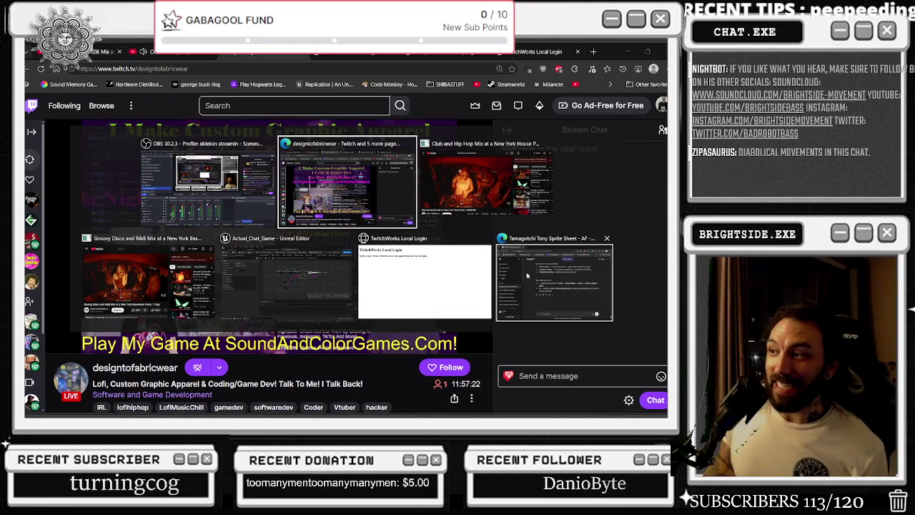
key("alt+Tab")
key("alt+Tab")
key("alt+Tab")
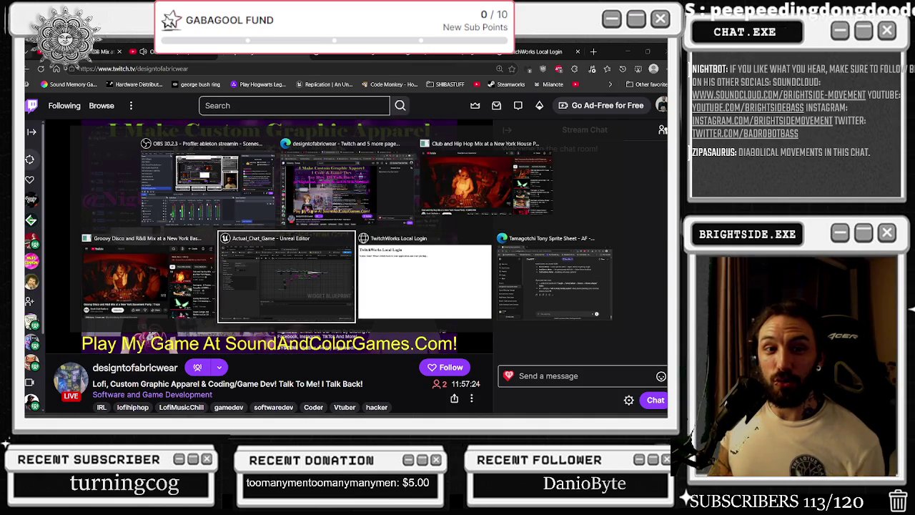
key("alt+Tab")
key("alt+Tab")
key("alt+Tab")
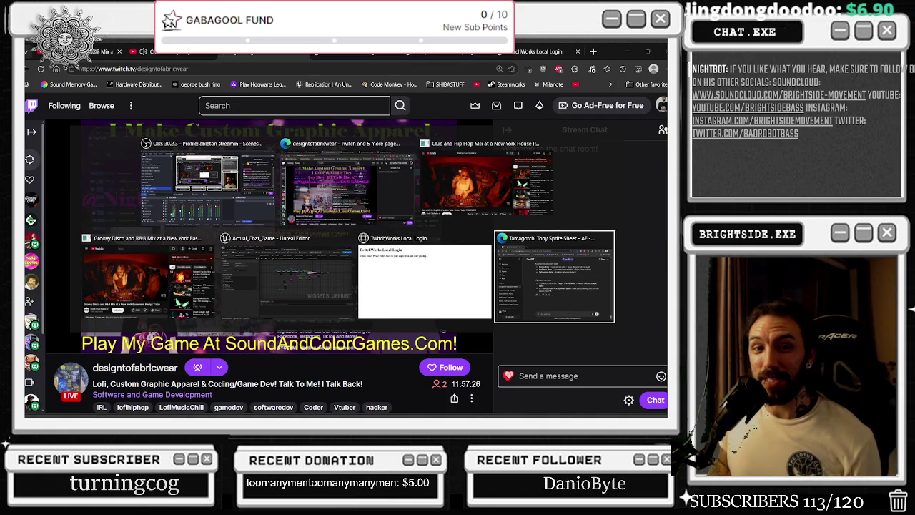
key("alt+Tab")
key("alt+Tab")
key("alt+Tab")
key("Escape")
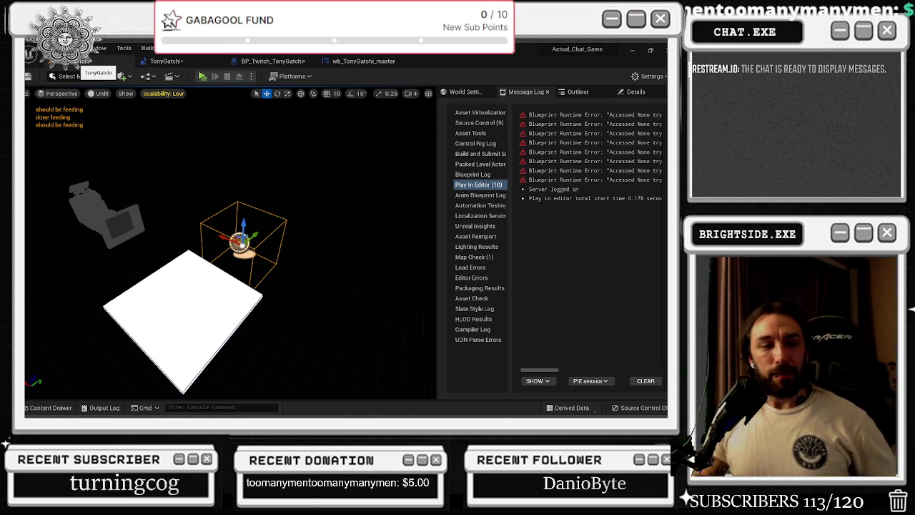
- Show the TonyGatchi level blueprint graph with its Delay, Create Widget and Add to Viewport nodes
left_click(166, 61)
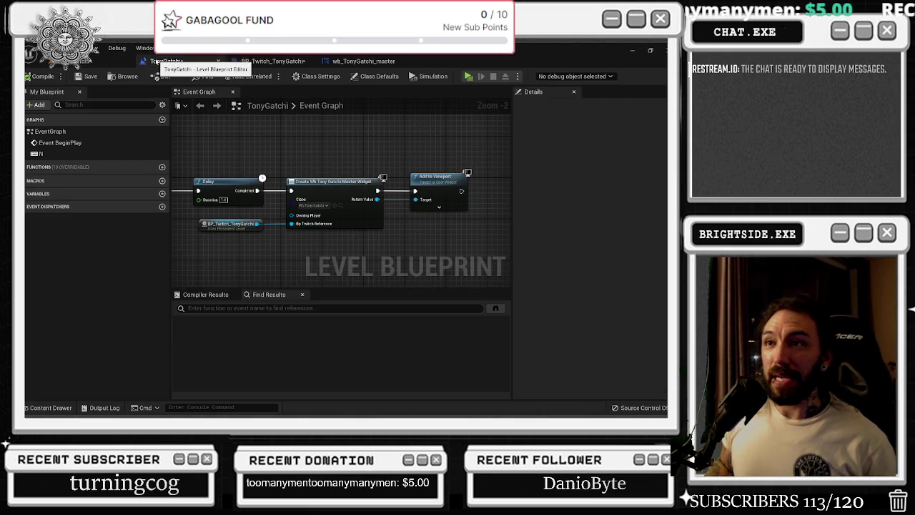
- Cycle through the editor tabs and settle on BP_Twitch_TonyGatchi's event graph, zoomed out
left_click(273, 62)
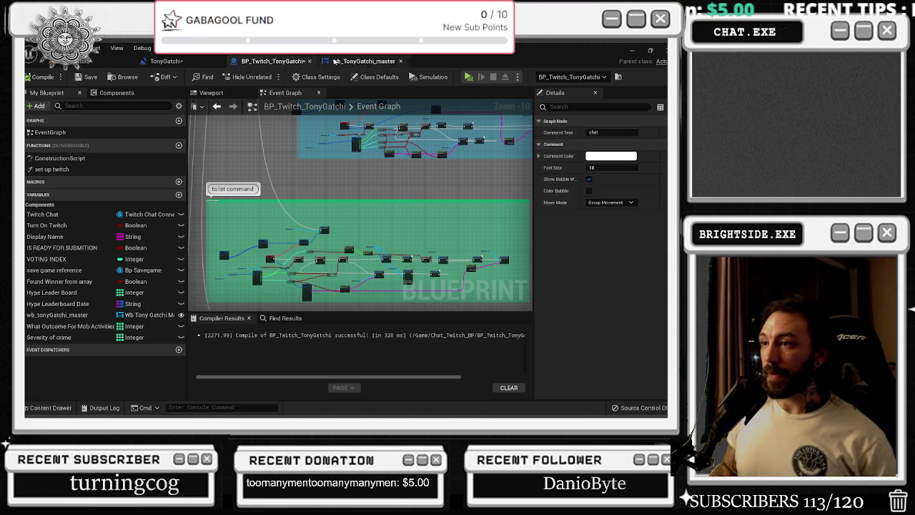
left_click(348, 61)
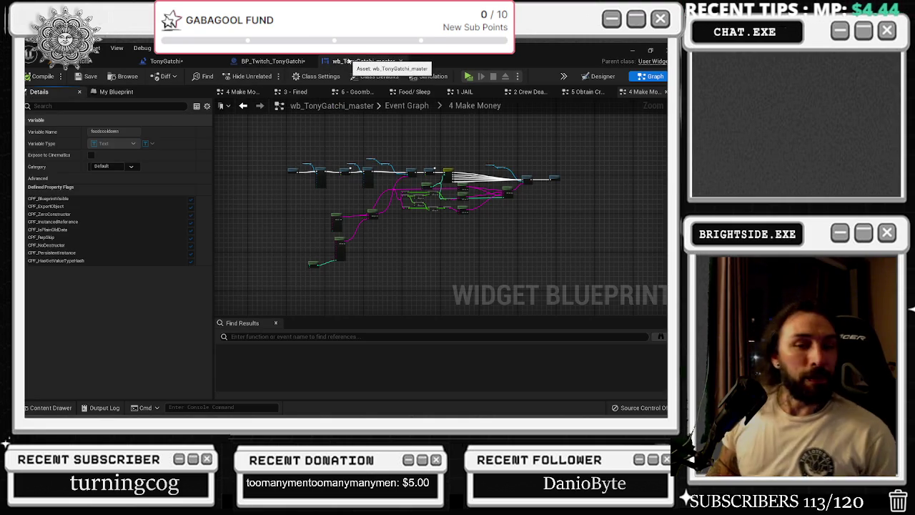
left_click(158, 63)
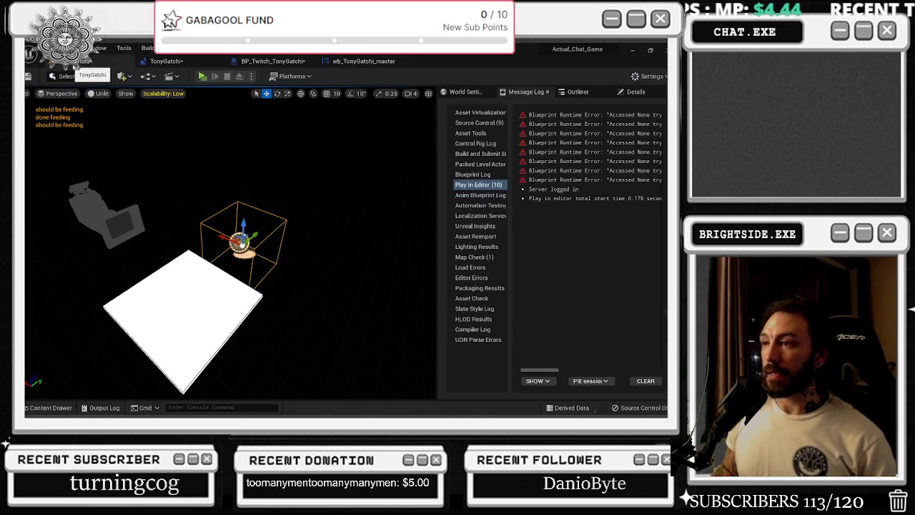
left_click(360, 62)
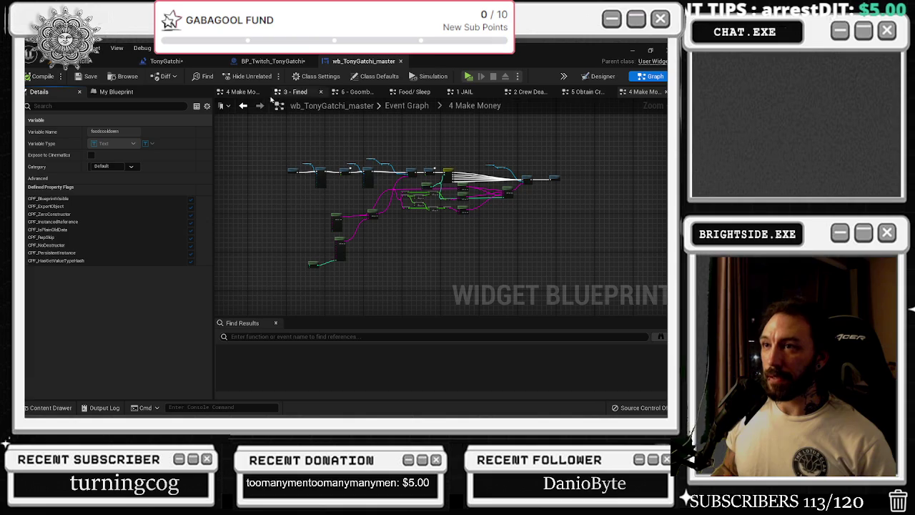
left_click(266, 62)
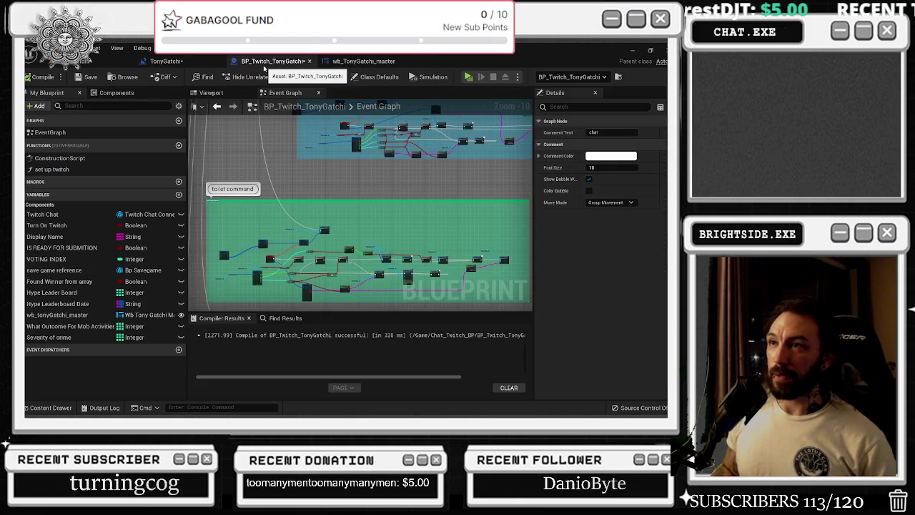
scroll(310, 152, "down", 2)
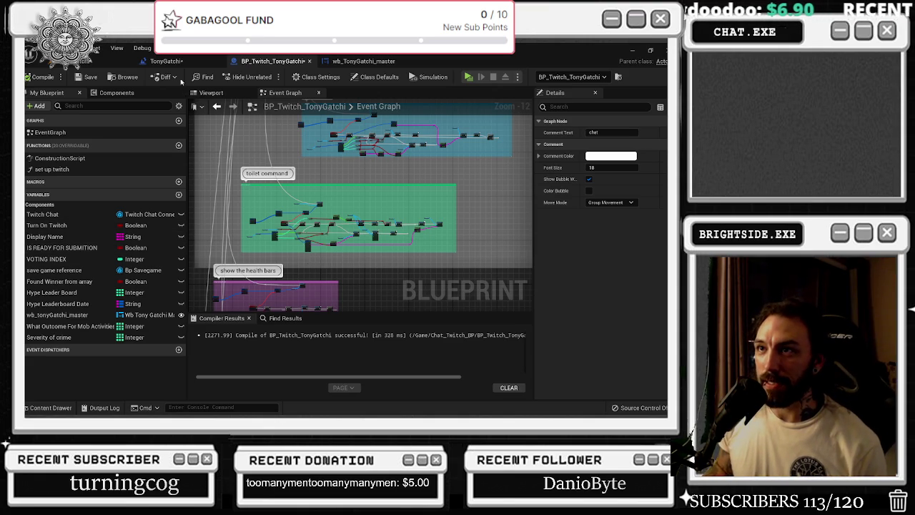
- Check wb_TonyGatchi_master's 60 cooldown labels in Designer, then return to its Graph
left_click(166, 61)
left_click(376, 62)
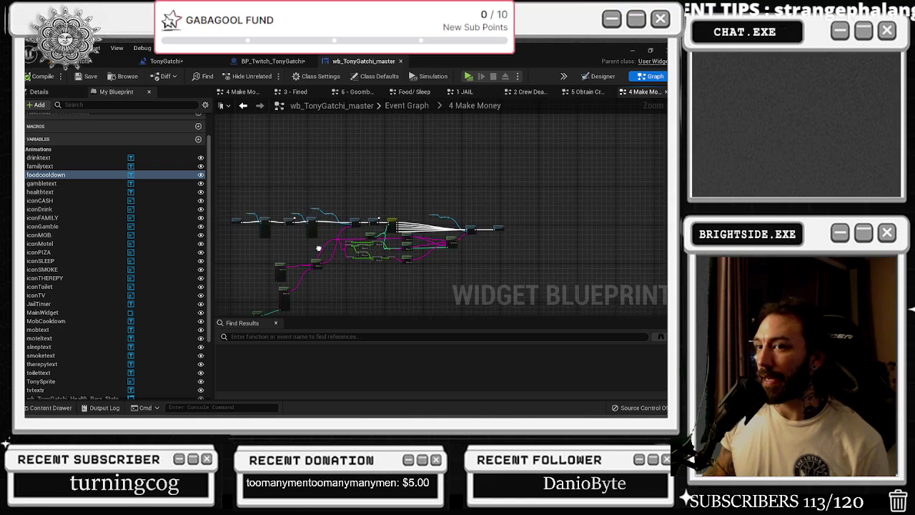
left_click(586, 80)
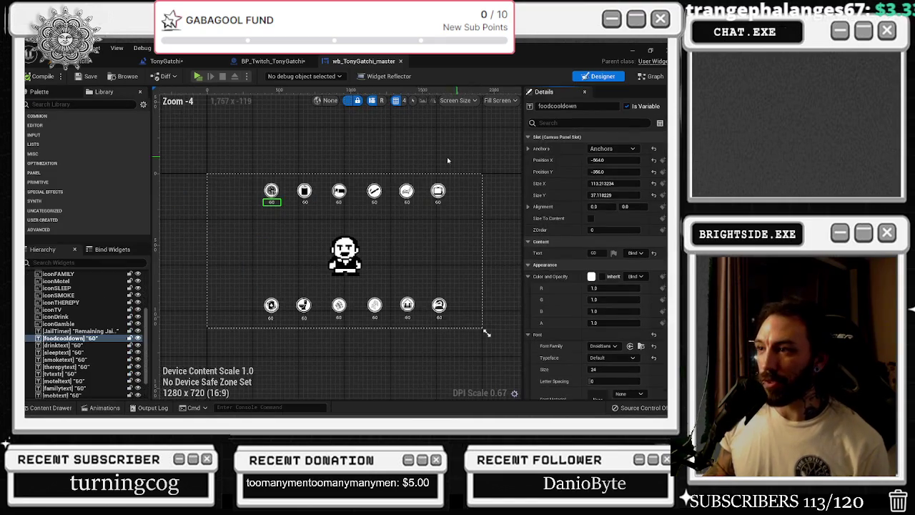
scroll(303, 205, "up", 2)
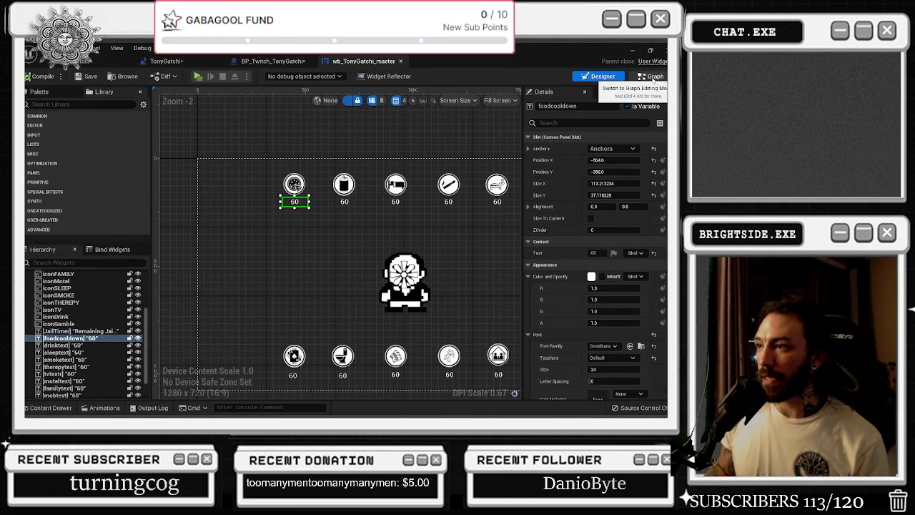
left_click(652, 77)
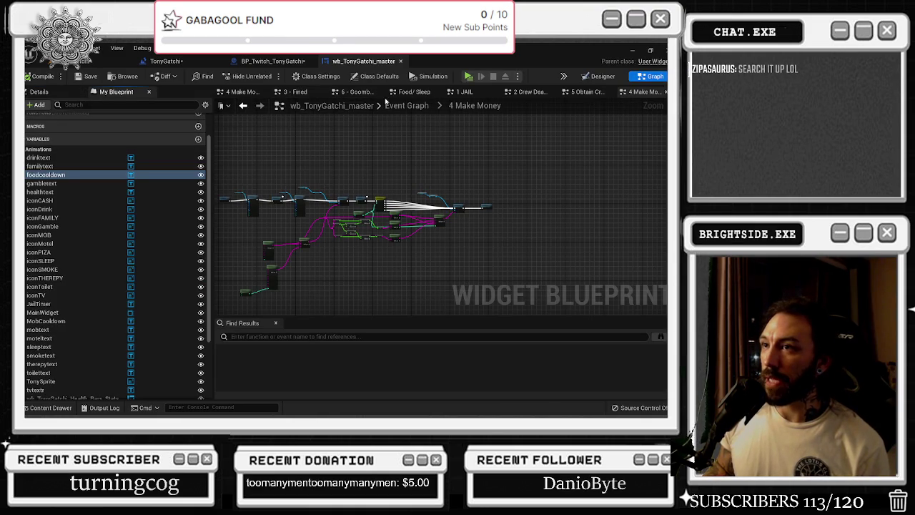
- In the Food/ Sleep graph, create a new widget blueprint variable named cooldown array
left_click(411, 92)
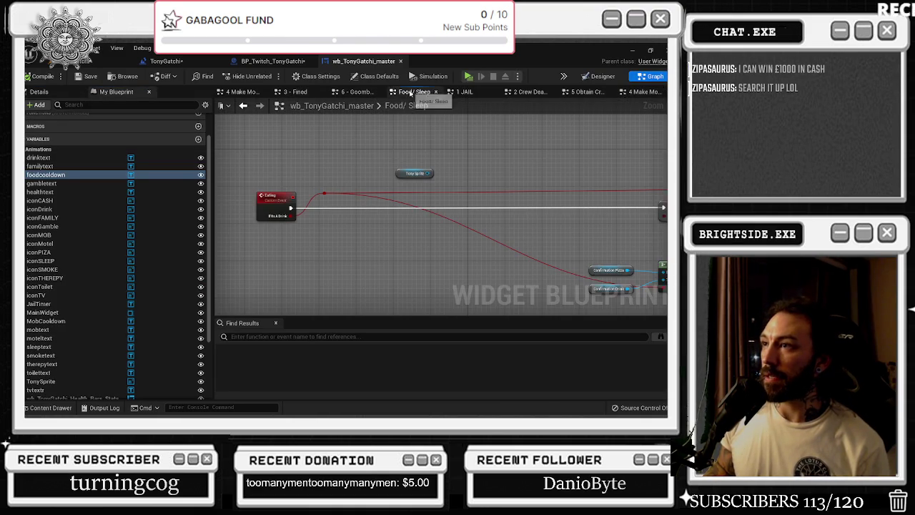
left_click_drag(333, 176, 86, 172)
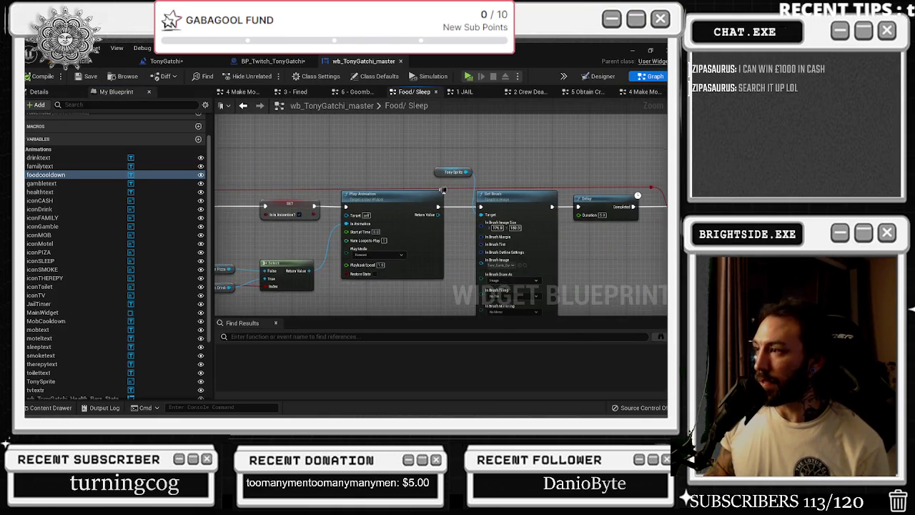
left_click(198, 139)
type("I")
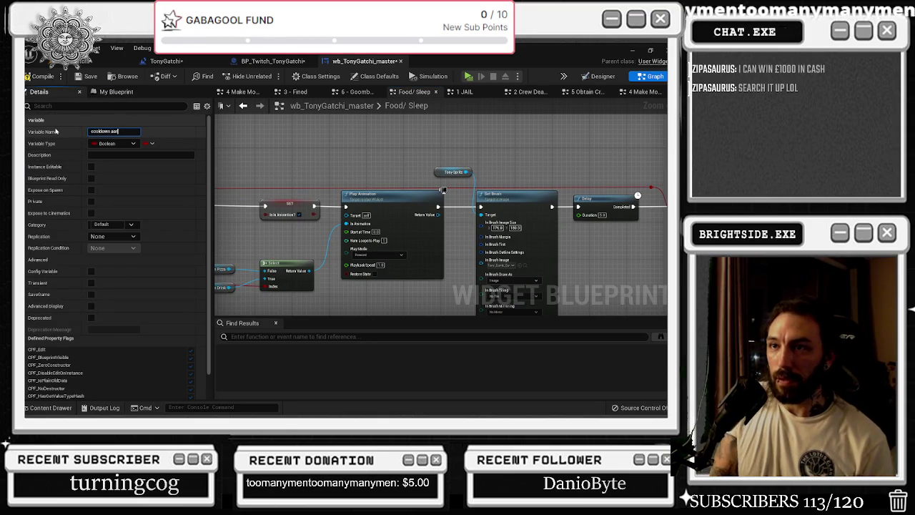
type("ay")
key("Return")
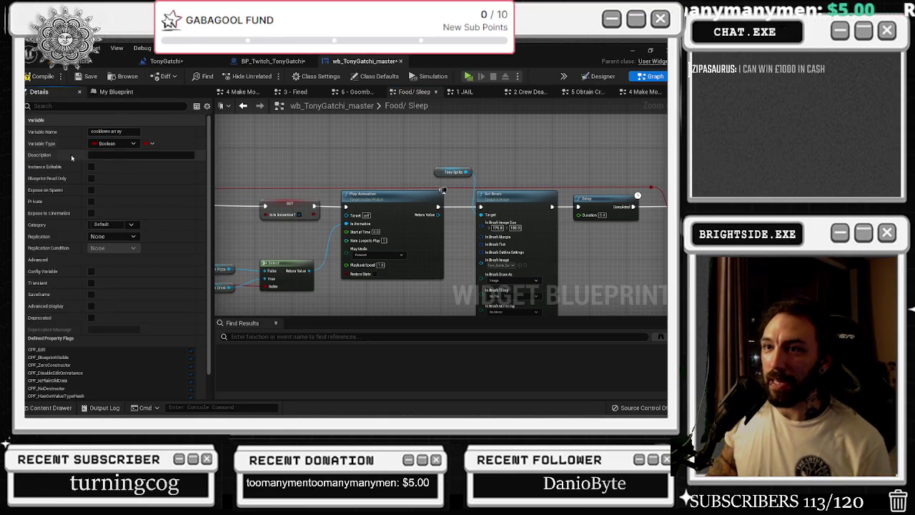
- Make cooldown array an Integer Array, compile and save, and add default elements
left_click(128, 147)
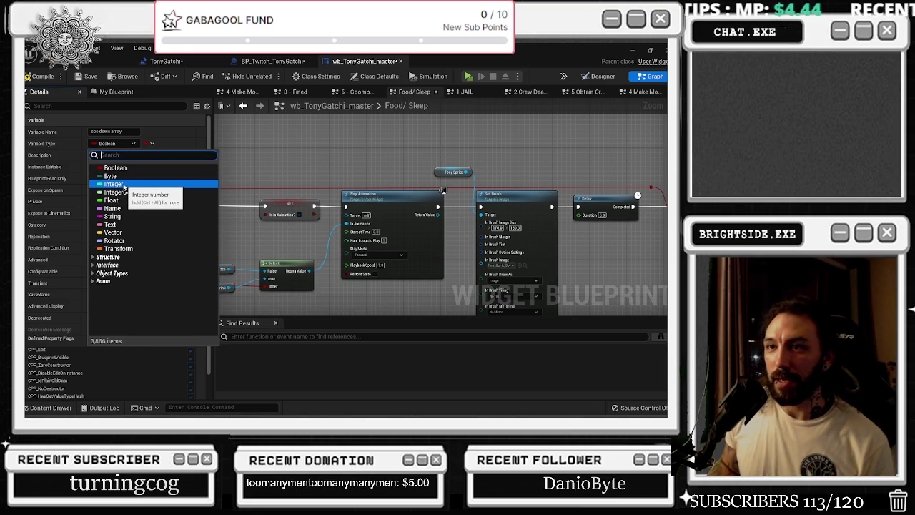
left_click(114, 184)
left_click(148, 143)
left_click(134, 163)
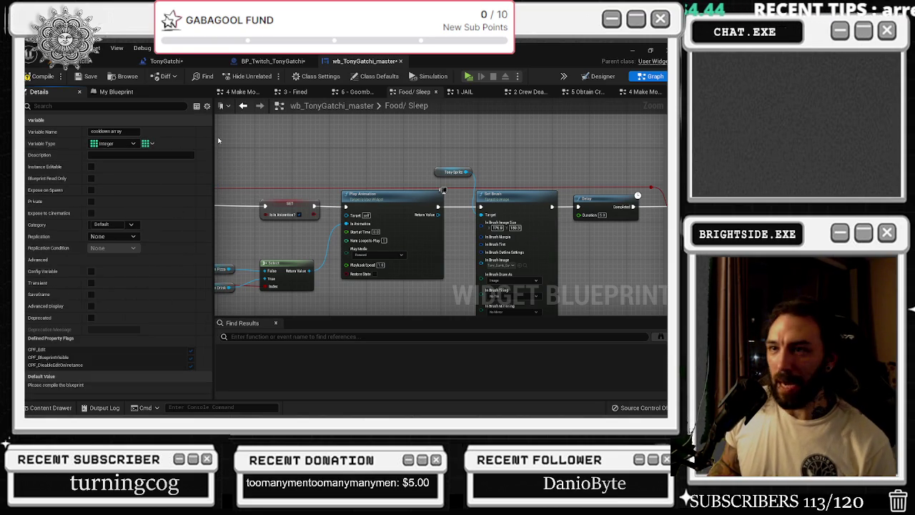
left_click(40, 76)
left_click(84, 76)
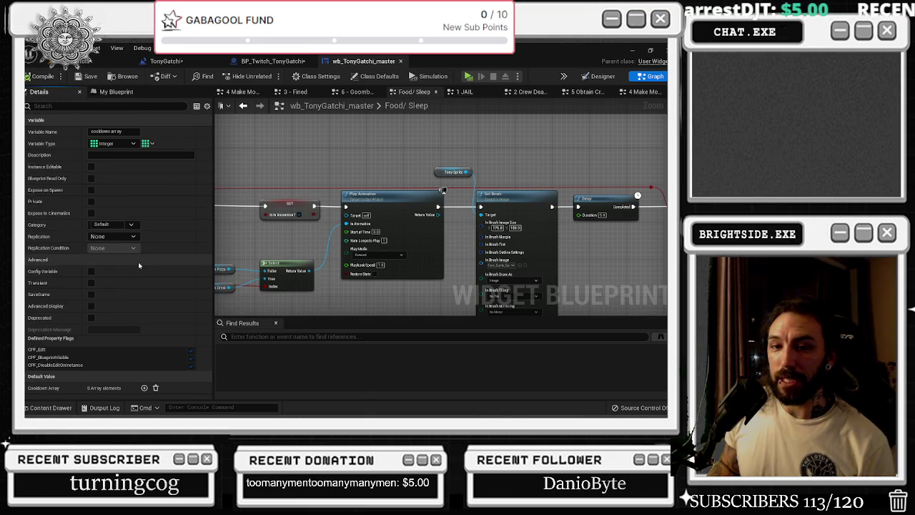
left_click(144, 387)
left_click(143, 387)
left_click(144, 388)
left_click(143, 387)
left_click(144, 387)
left_click(144, 331)
- Add another cooldown array element and pan to the DRINK and FOOD sections
left_click(144, 330)
left_click_drag(247, 193, 335, 198)
scroll(336, 197, "down", 5)
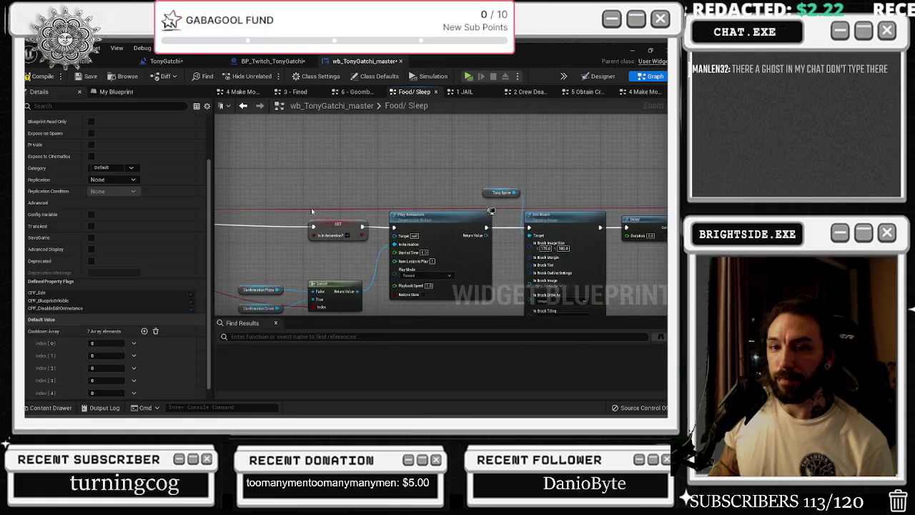
scroll(311, 205, "up", 1)
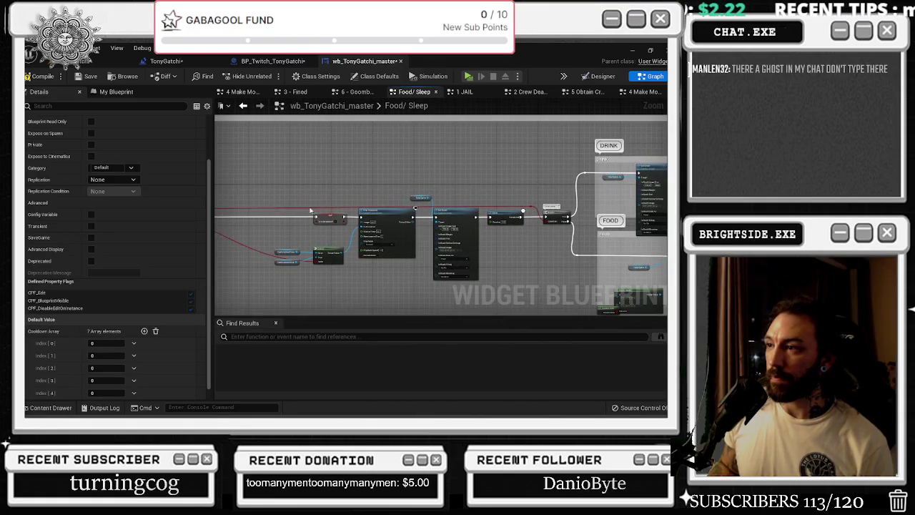
scroll(310, 209, "up", 2)
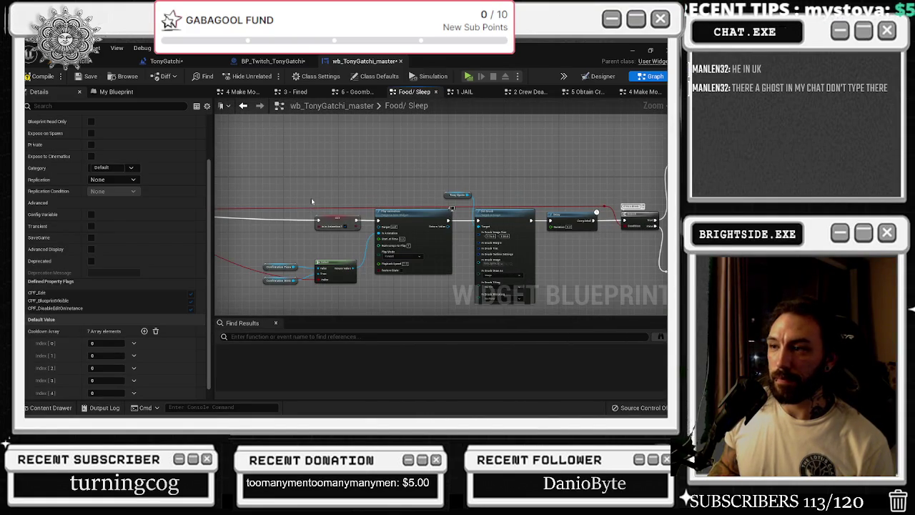
scroll(325, 186, "up", 3)
scroll(488, 162, "down", 3)
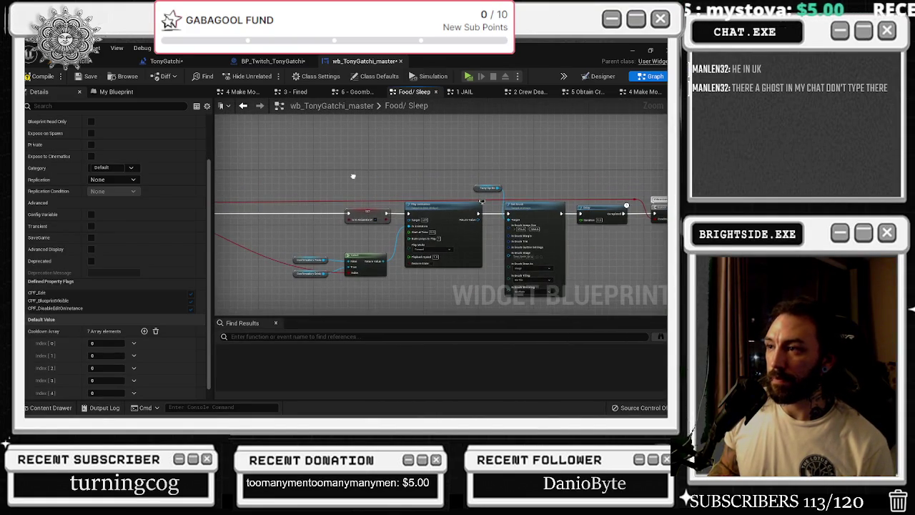
mouse_move(353, 175)
left_mouse_down()
mouse_move(449, 180)
mouse_move(493, 217)
mouse_move(561, 253)
left_mouse_up()
scroll(561, 253, "up", 2)
left_click_drag(429, 236, 215, 227)
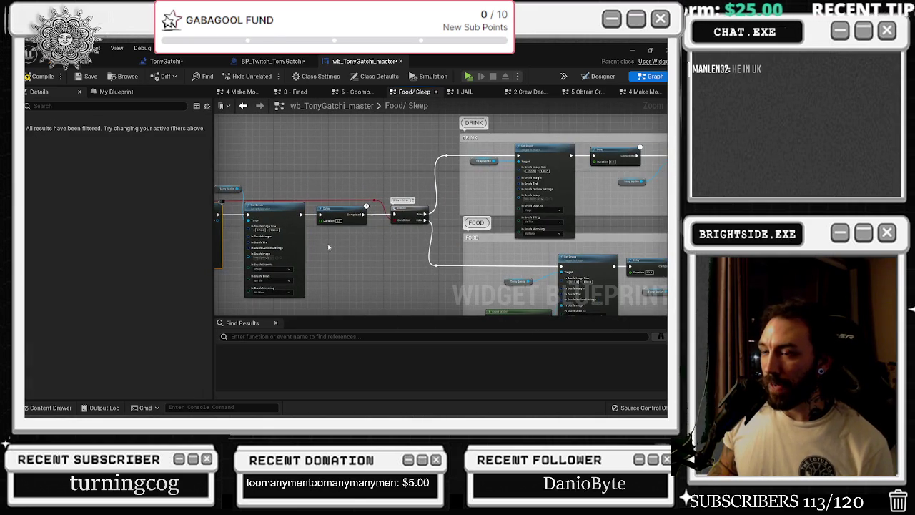
- Place a Delay node after the food sequence's SET node, then delete it
scroll(328, 246, "down", 2)
scroll(273, 243, "up", 2)
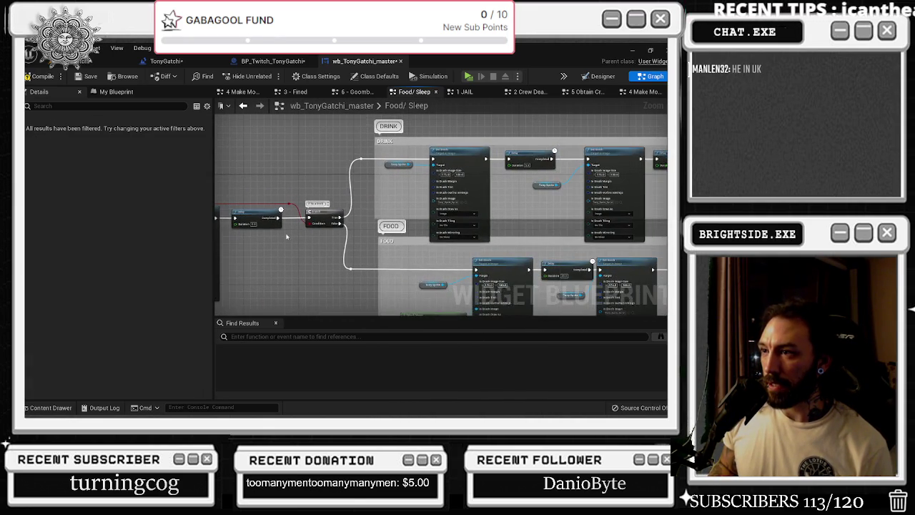
scroll(342, 209, "down", 2)
scroll(337, 213, "up", 2)
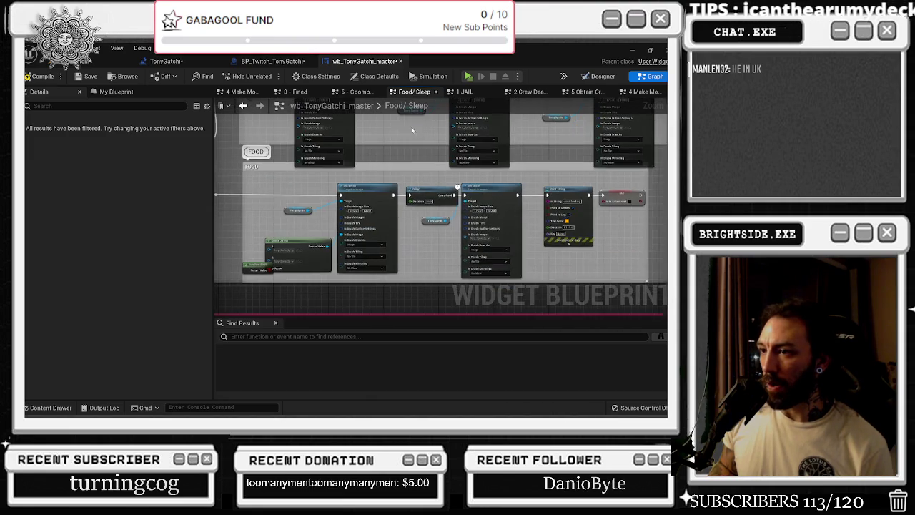
scroll(338, 213, "up", 2)
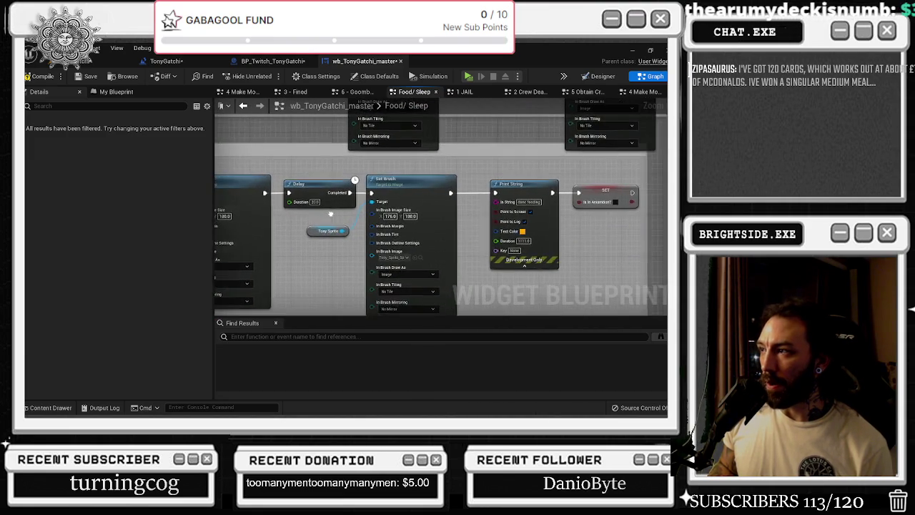
scroll(455, 224, "down", 3)
scroll(455, 222, "up", 2)
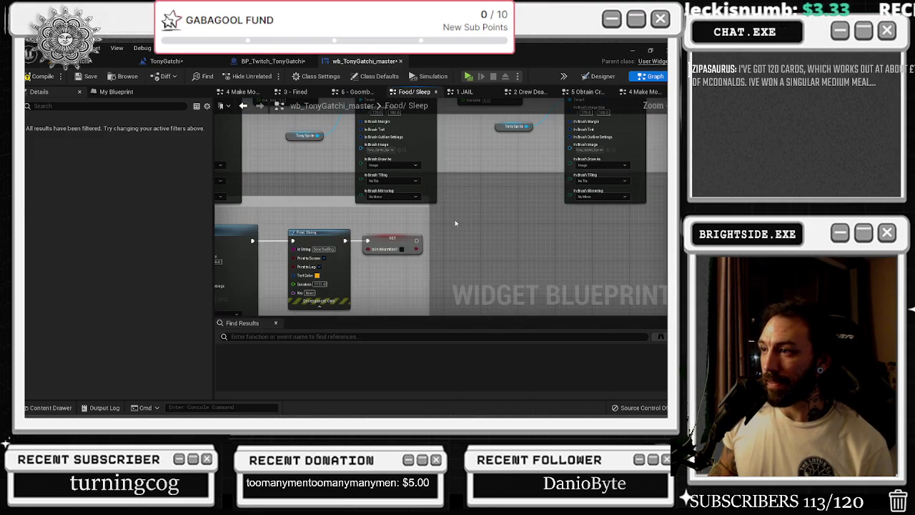
left_click(443, 238)
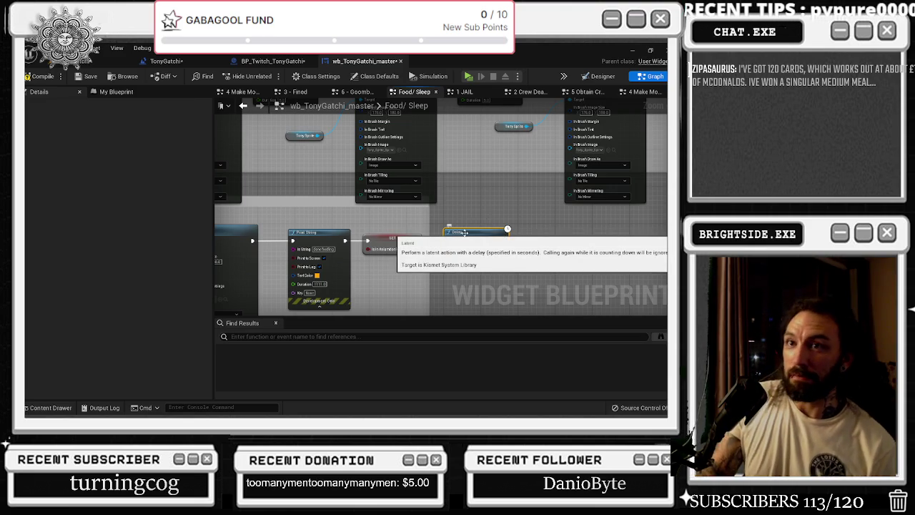
key("Delete")
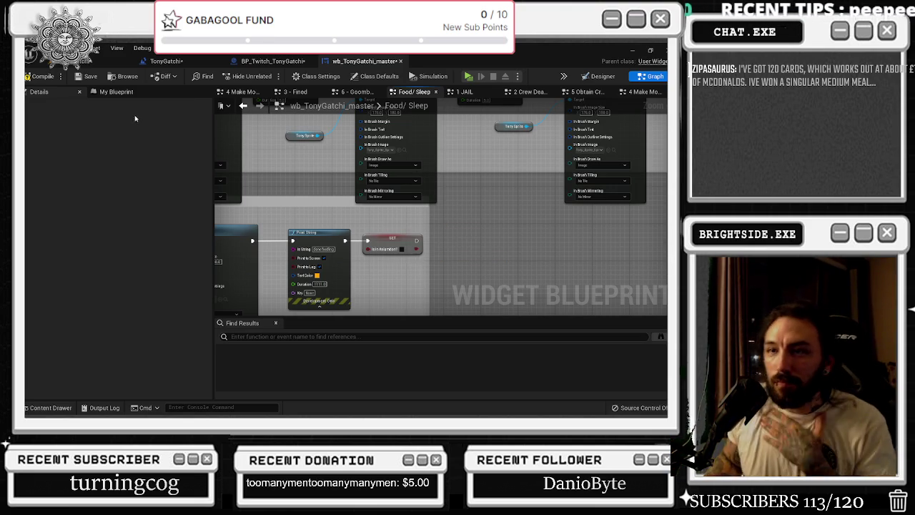
- Add a reroute point on the food section's red wire and pull it below the nodes
left_click(116, 92)
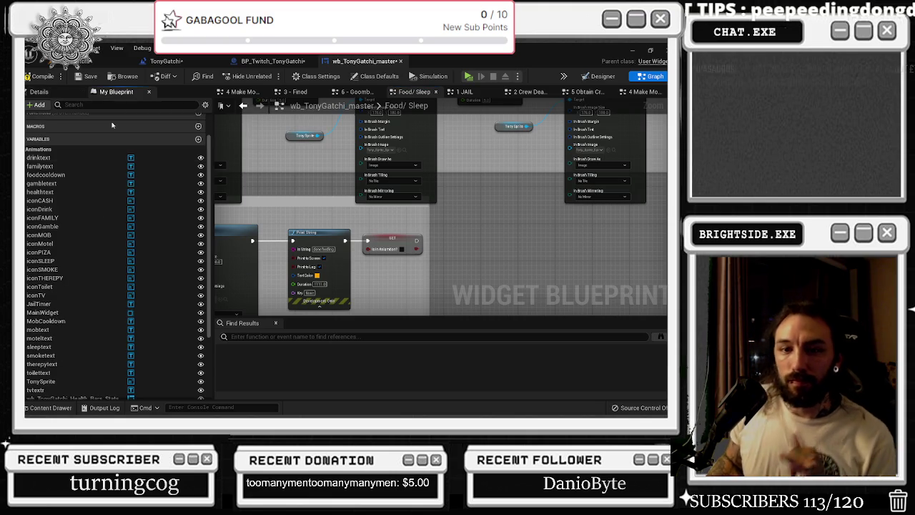
scroll(441, 207, "down", 5)
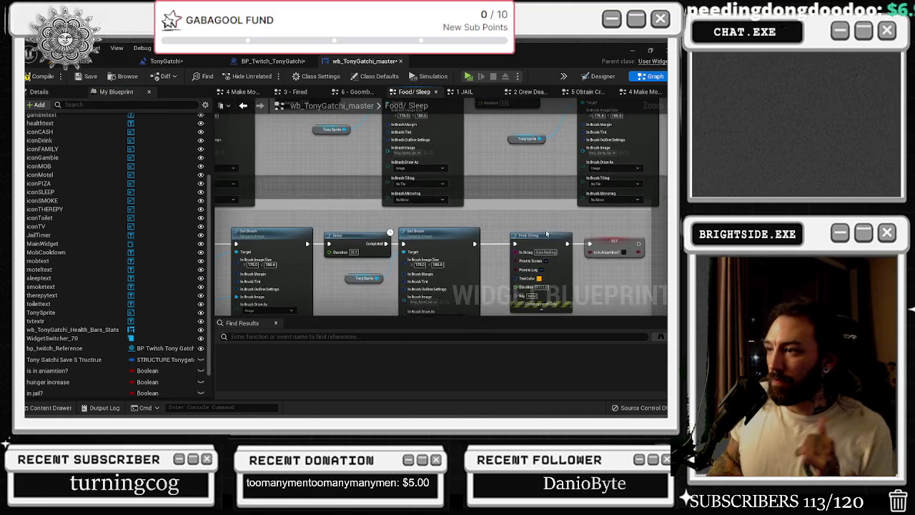
left_click_drag(415, 232, 512, 246)
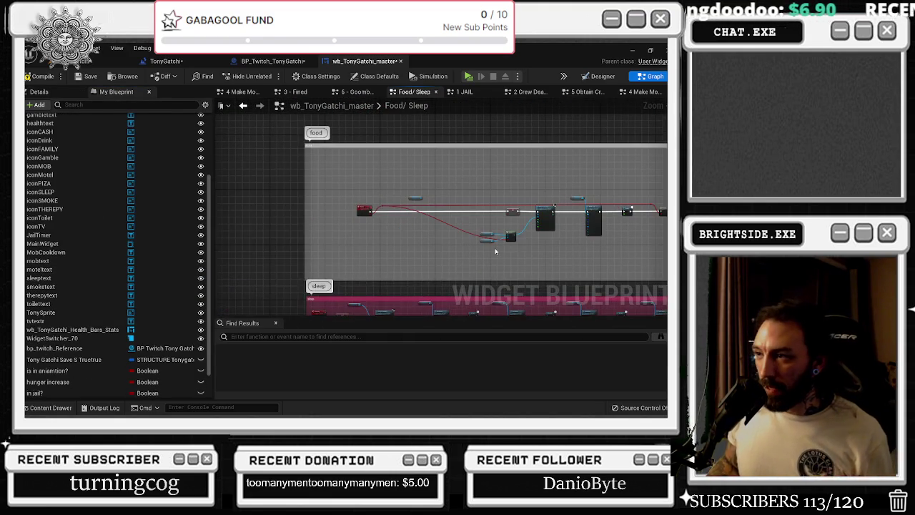
scroll(437, 203, "up", 4)
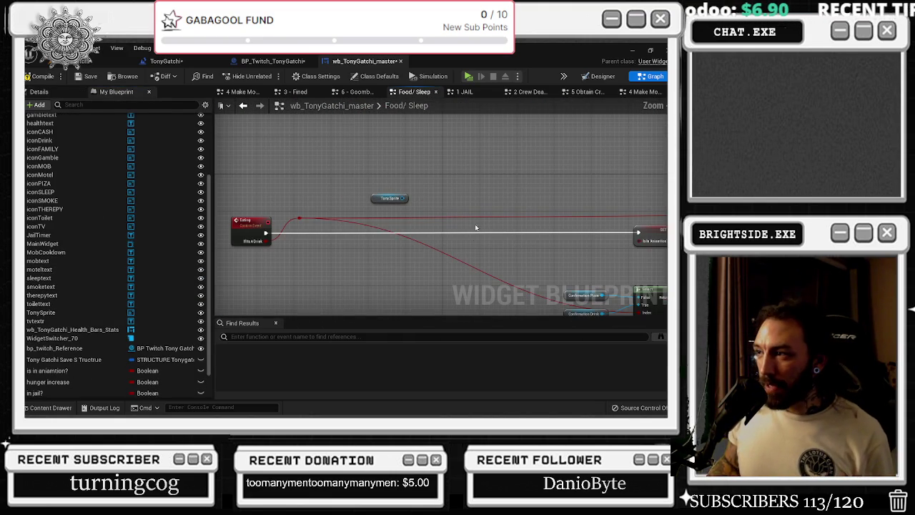
double_click(414, 239)
mouse_move(418, 239)
left_mouse_down()
mouse_move(351, 276)
mouse_move(317, 319)
mouse_move(312, 261)
mouse_move(320, 262)
left_mouse_up()
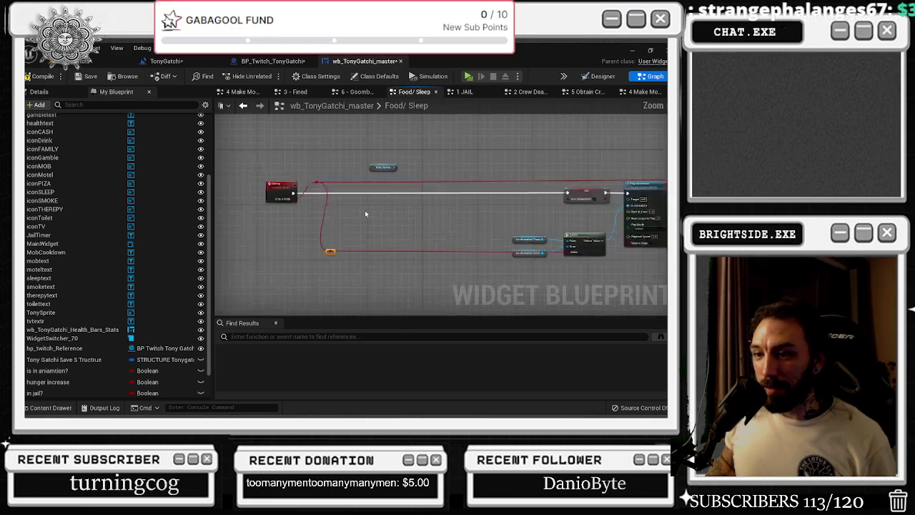
- Nudge the FOOD comment box up and widen it to the right
scroll(364, 214, "down", 4)
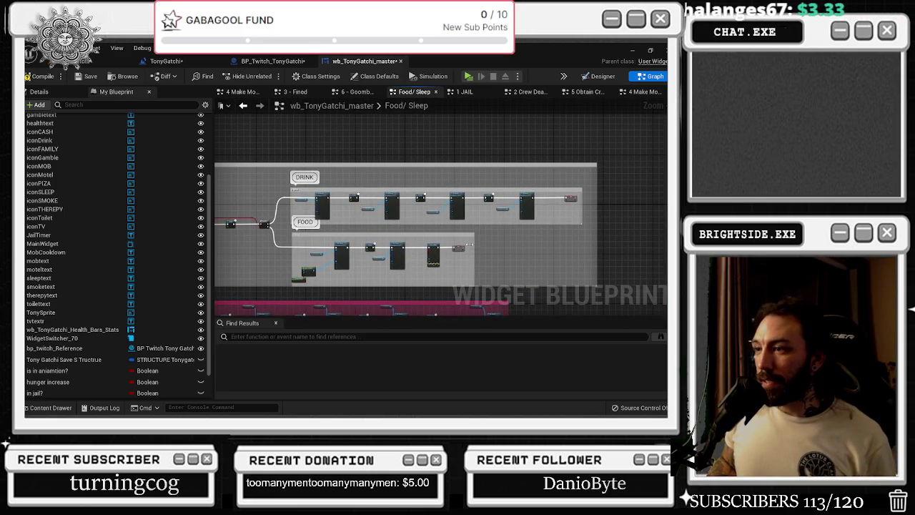
left_click_drag(407, 236, 393, 235)
left_click_drag(461, 237, 511, 245)
left_click_drag(267, 213, 441, 207)
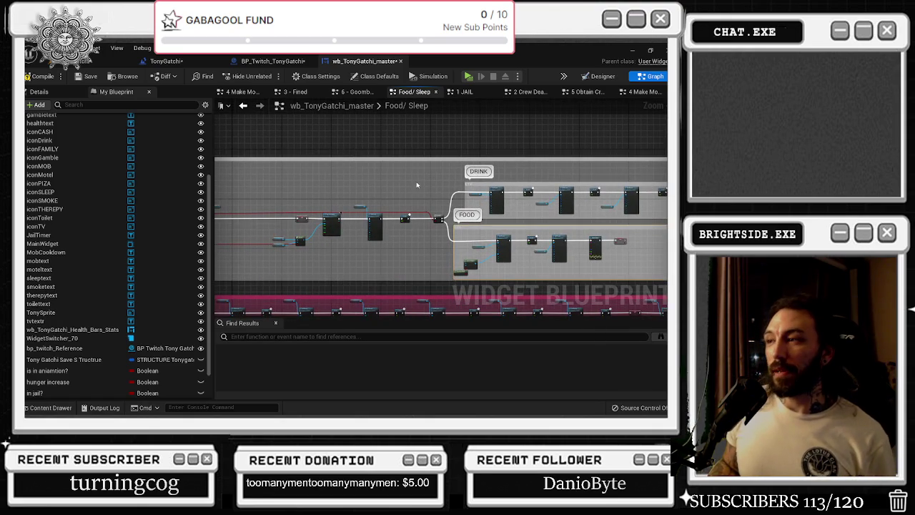
mouse_move(341, 175)
left_mouse_down()
mouse_move(419, 154)
mouse_move(389, 143)
left_mouse_up()
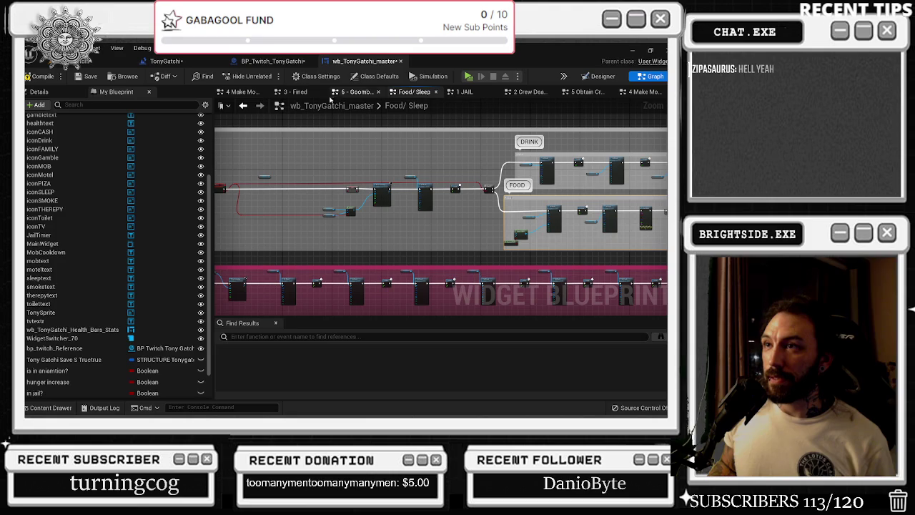
scroll(107, 357, "down", 3)
left_click(72, 380)
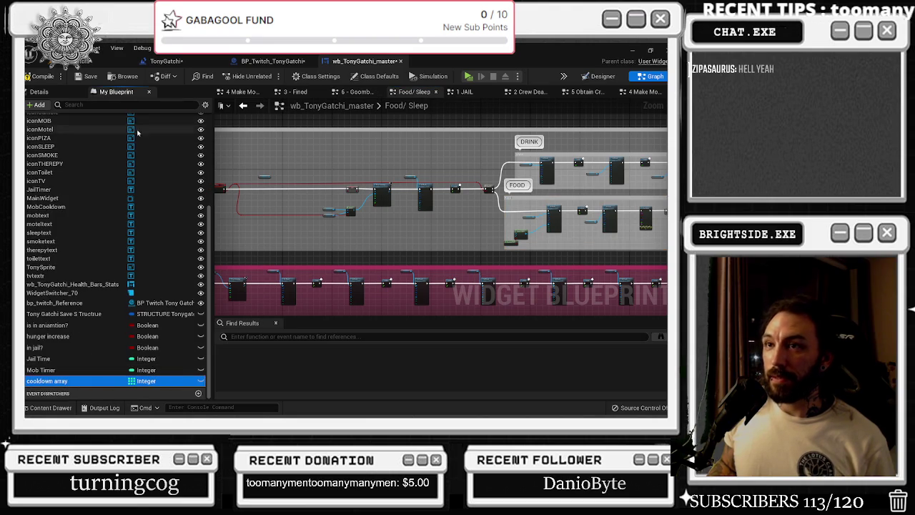
- Enter 30 as cooldown array's Index [0] default value in Details
left_click(39, 92)
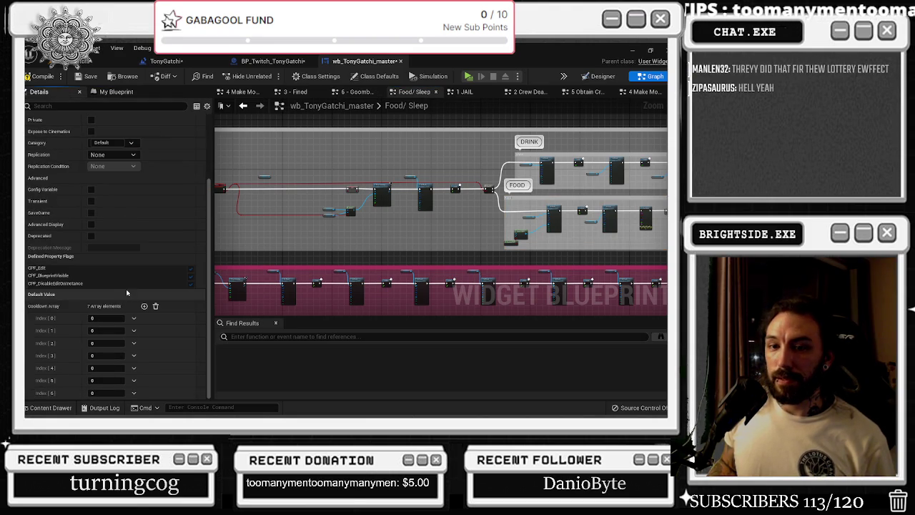
left_click(107, 317)
type("30")
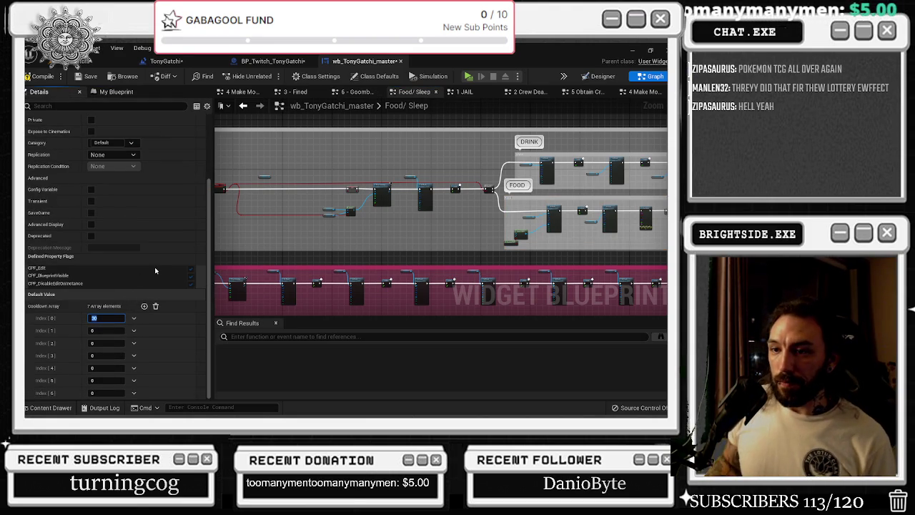
left_click_drag(369, 240, 441, 160)
scroll(362, 170, "up", 5)
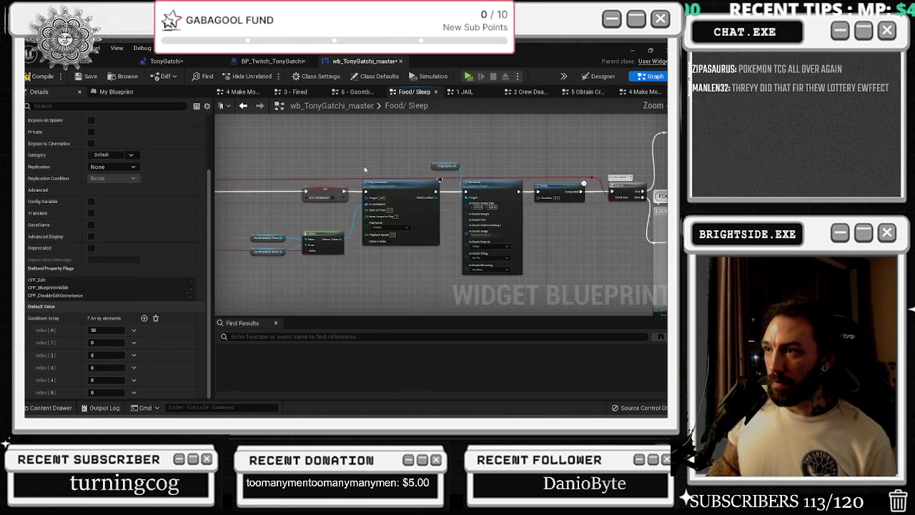
- Find and select the Tony Sprite node in the food sequence
scroll(446, 202, "down", 3)
scroll(302, 252, "up", 2)
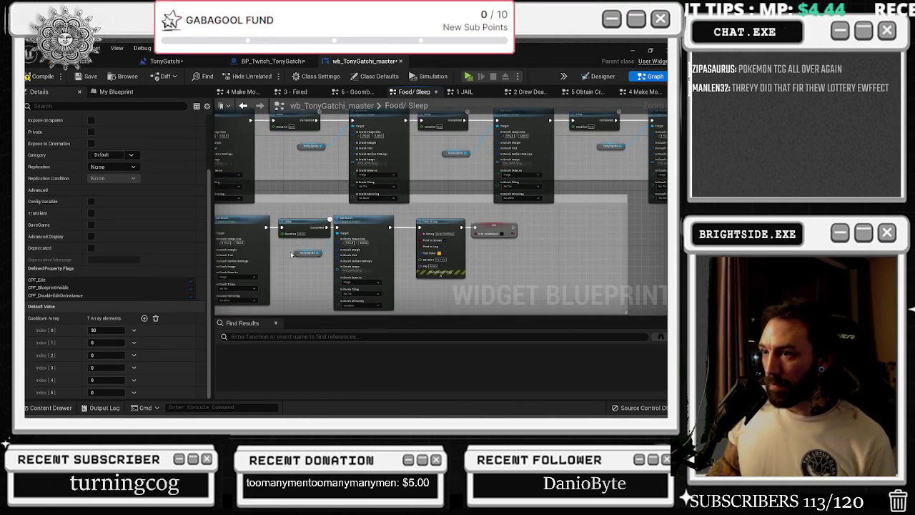
scroll(307, 250, "up", 2)
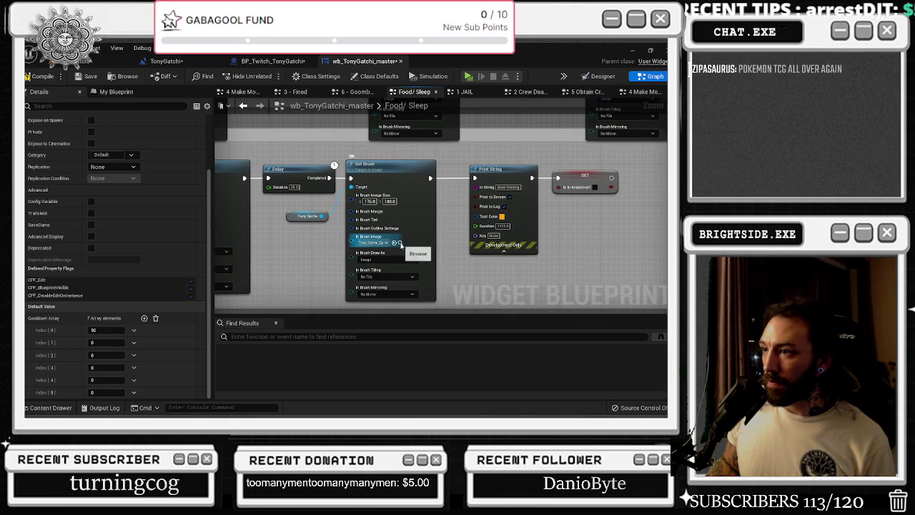
left_click(396, 241)
left_click(307, 216)
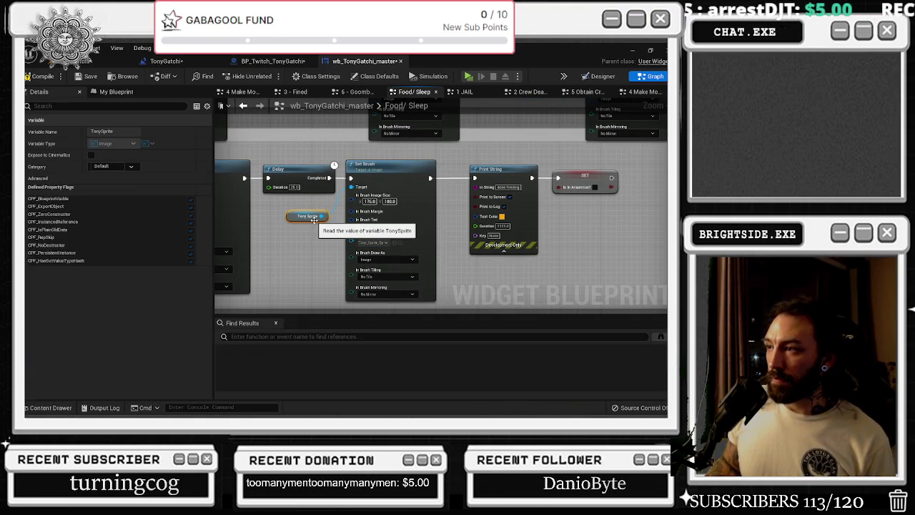
- Insert a 0.2-second Delay between Print String and the animation-flag SET, then compile and save
scroll(416, 240, "down", 5)
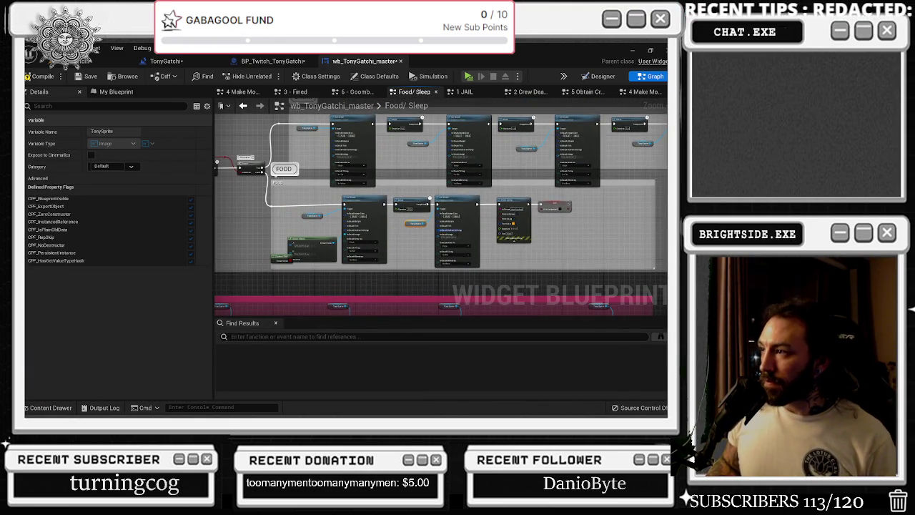
scroll(348, 220, "up", 4)
left_click_drag(330, 207, 448, 207)
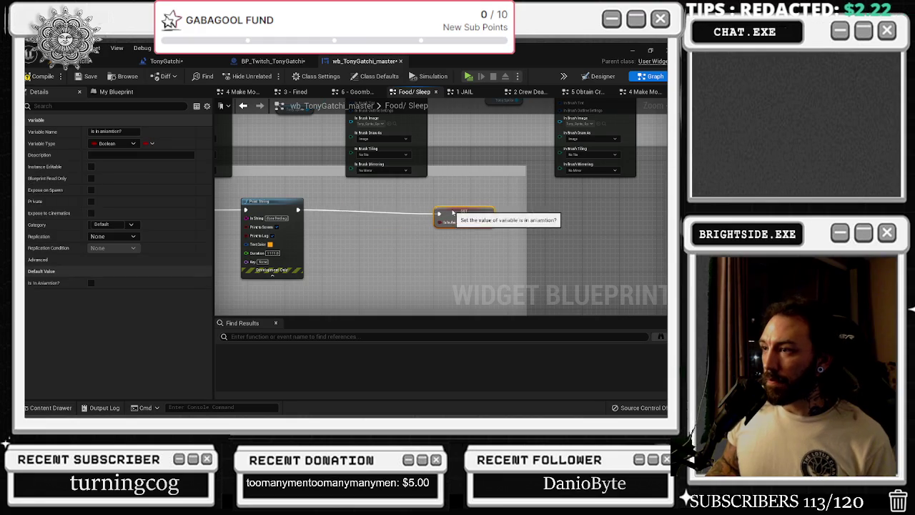
left_click(320, 201)
left_click_drag(322, 209, 298, 209)
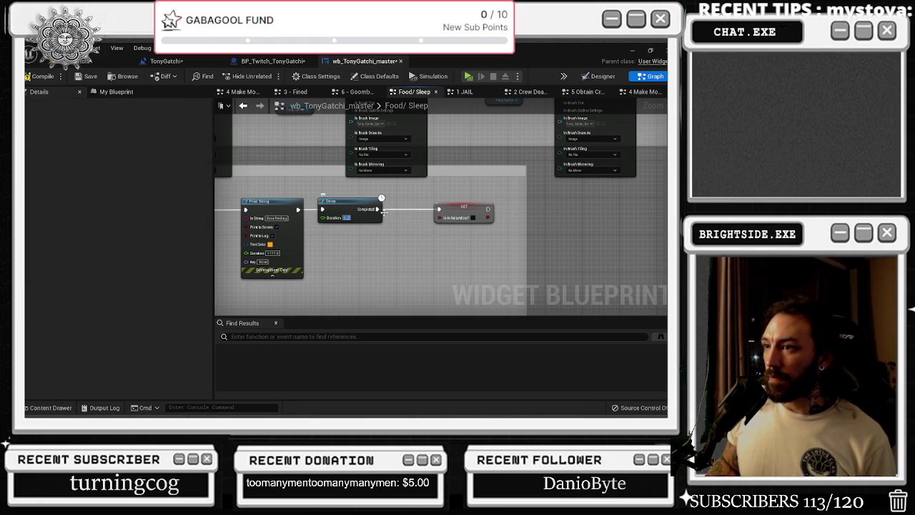
type("0.2")
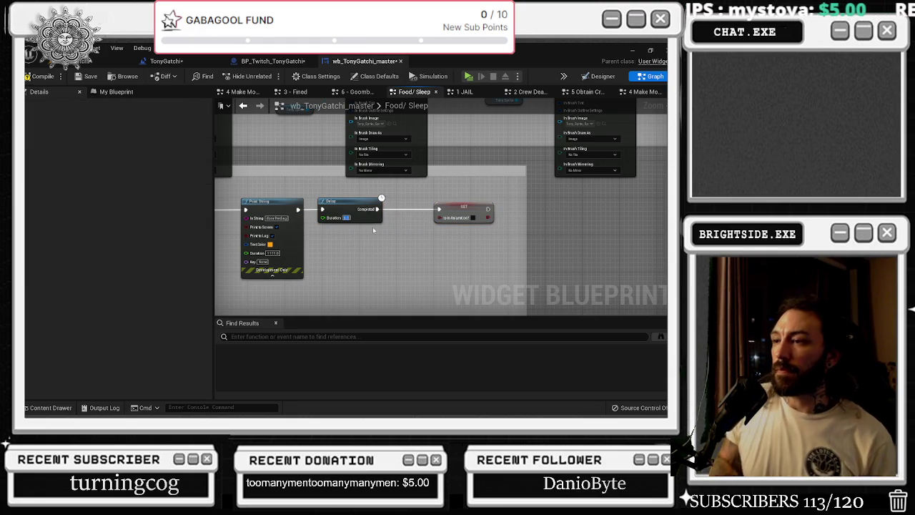
left_click(48, 80)
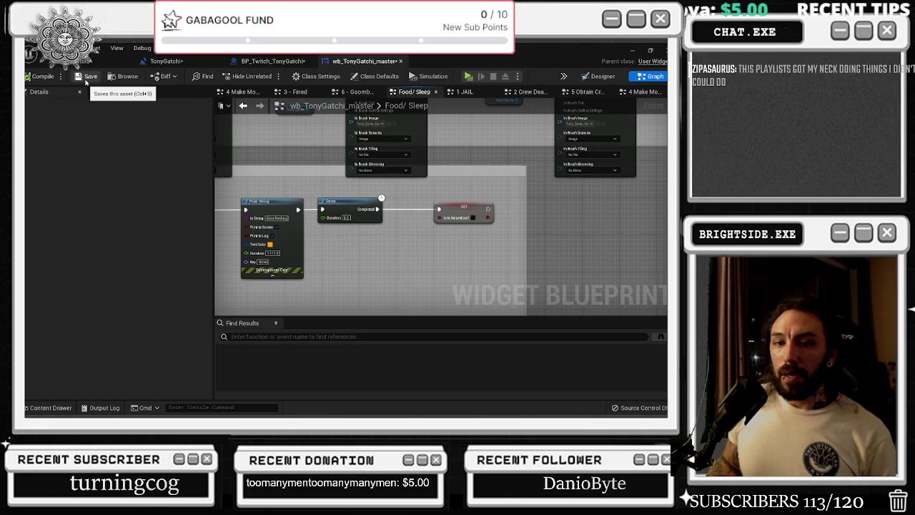
left_click(87, 76)
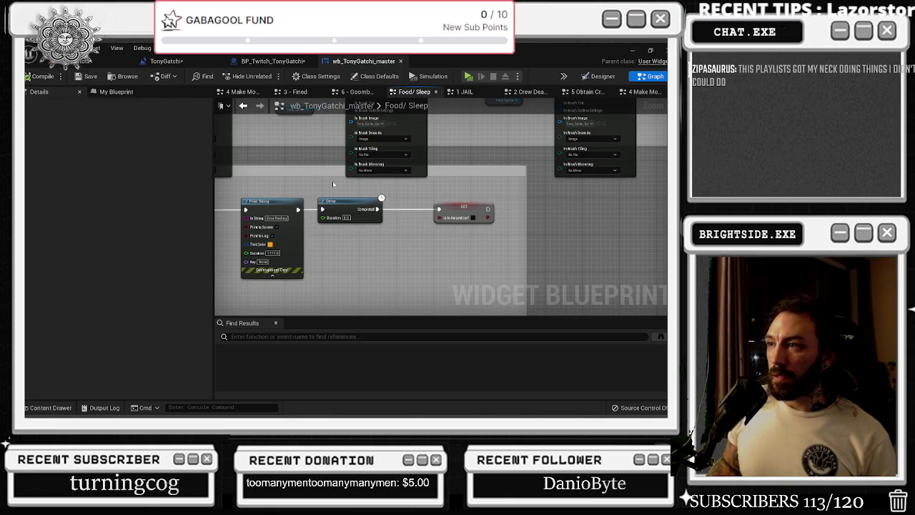
left_click(597, 76)
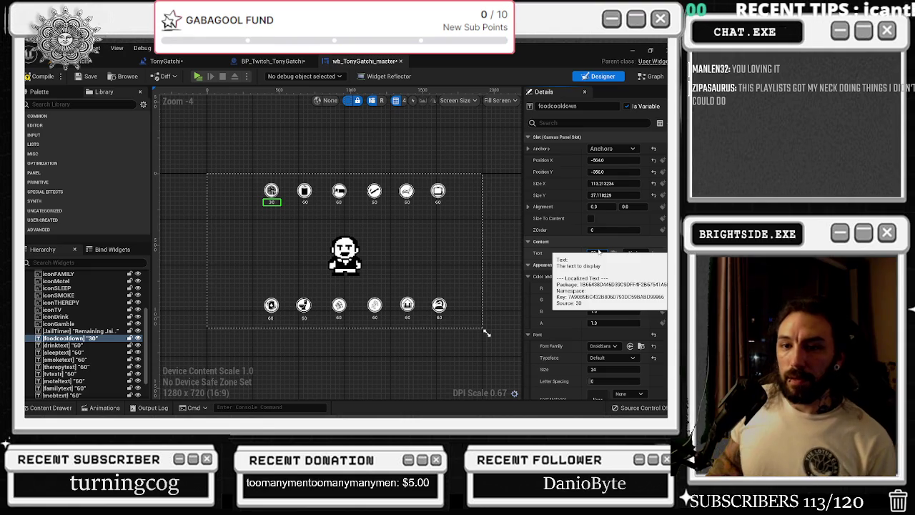
- Change the foodcooldown and drinktext label texts from 60 to 30
left_click(599, 252)
type("30")
scroll(307, 200, "up", 5)
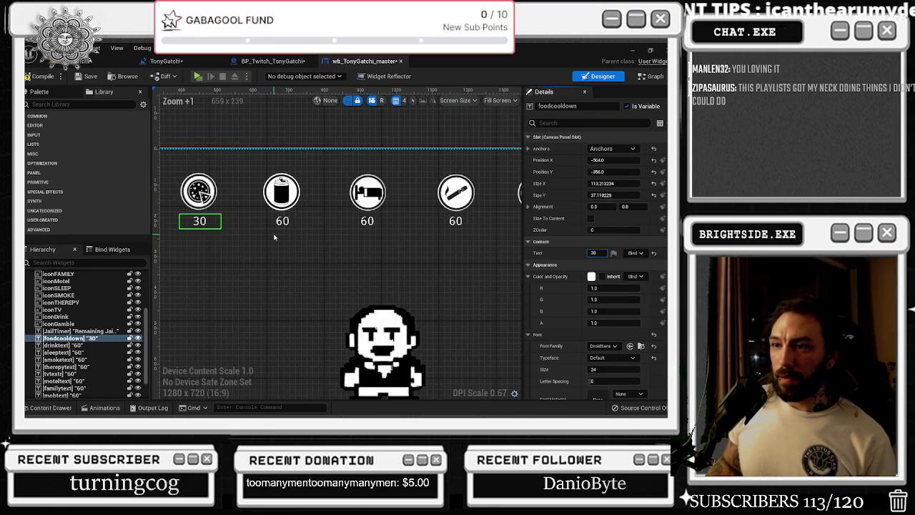
scroll(274, 236, "down", 1)
left_click(283, 225)
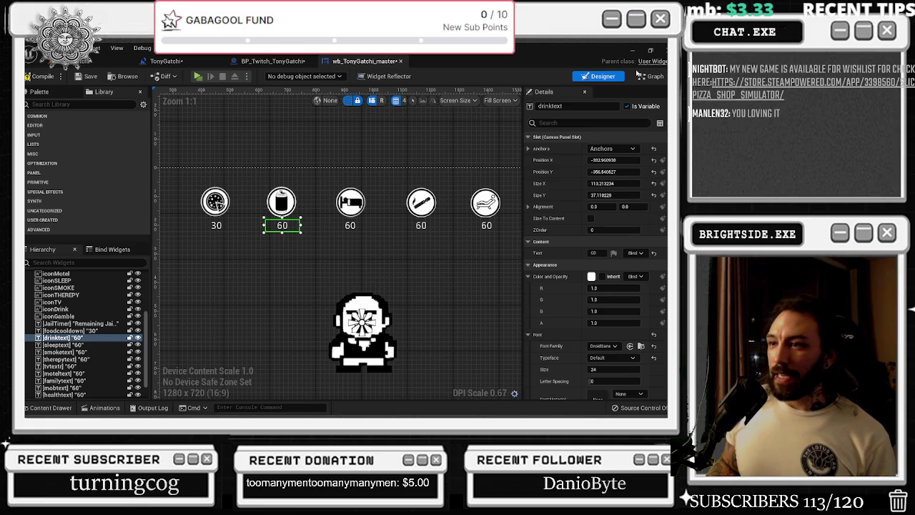
scroll(282, 226, "up", 2)
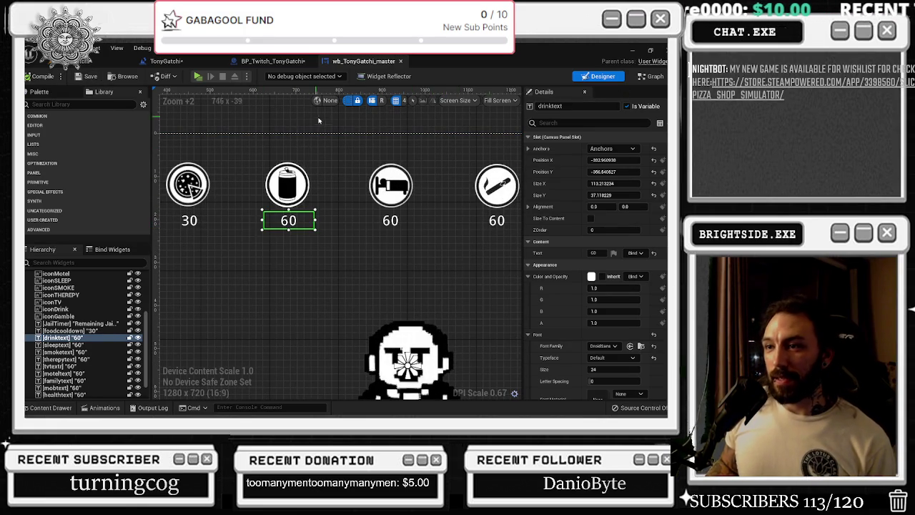
left_click(593, 253)
type("80")
key("Return")
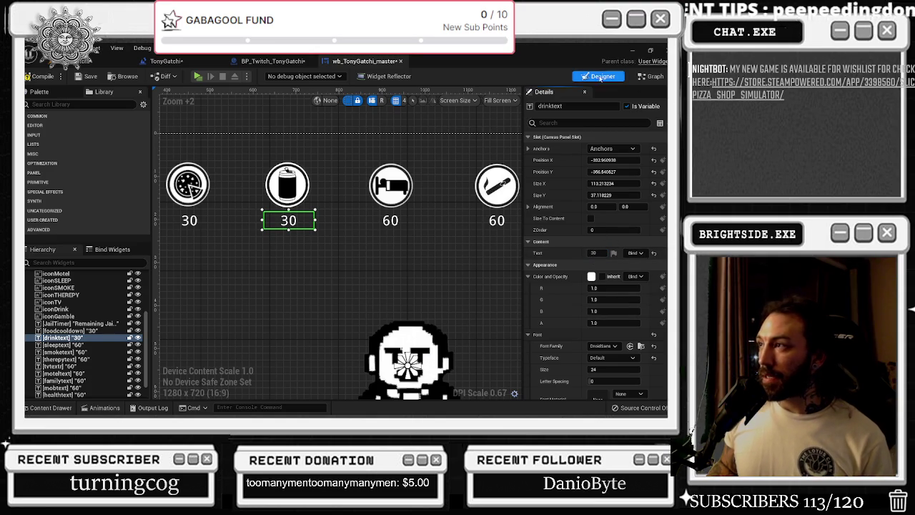
left_click(652, 76)
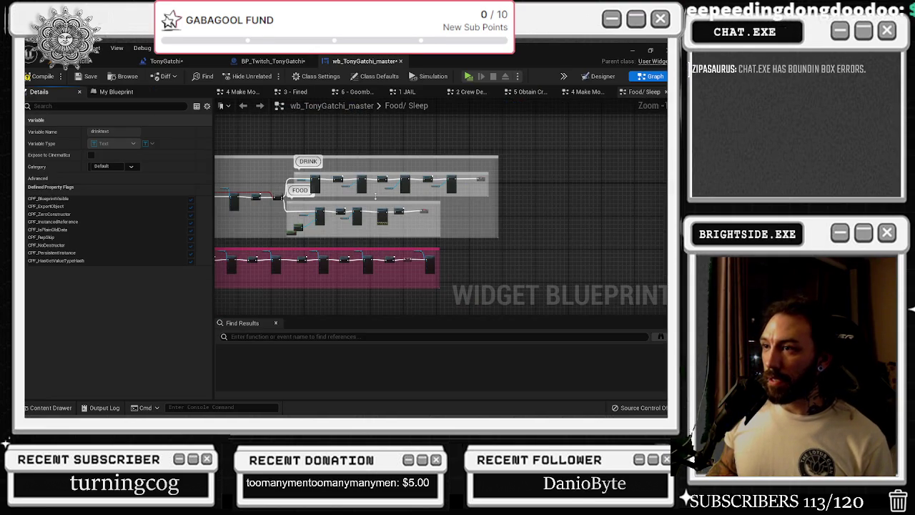
- Zoom into the graph's food and sleep sections, then bring up the window switcher
scroll(401, 222, "up", 1)
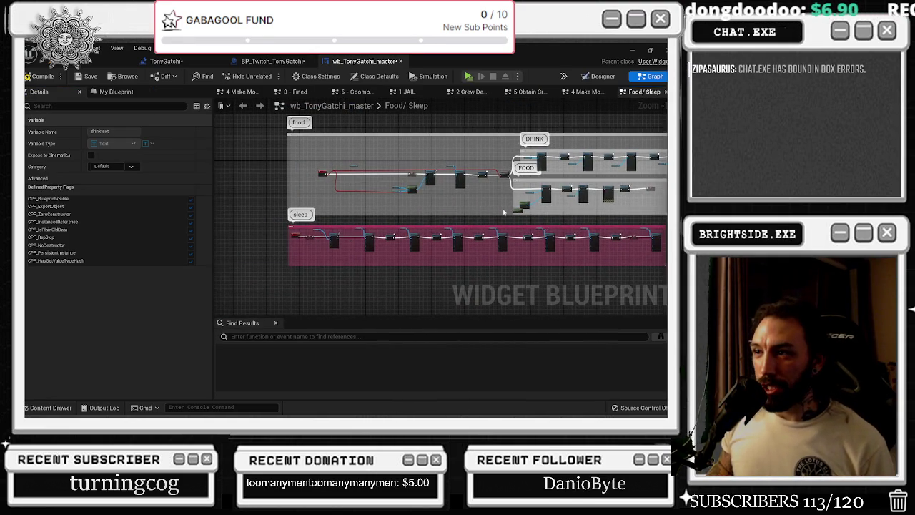
scroll(329, 242, "up", 1)
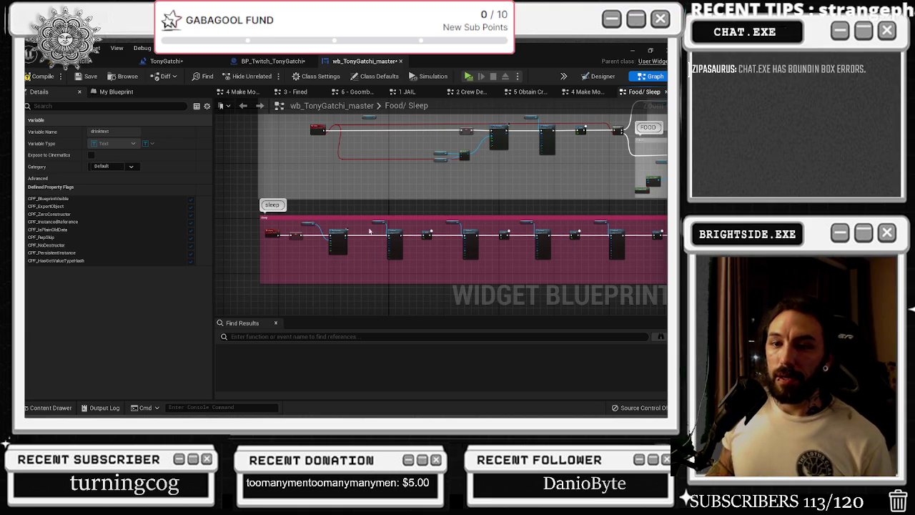
key("alt+Tab")
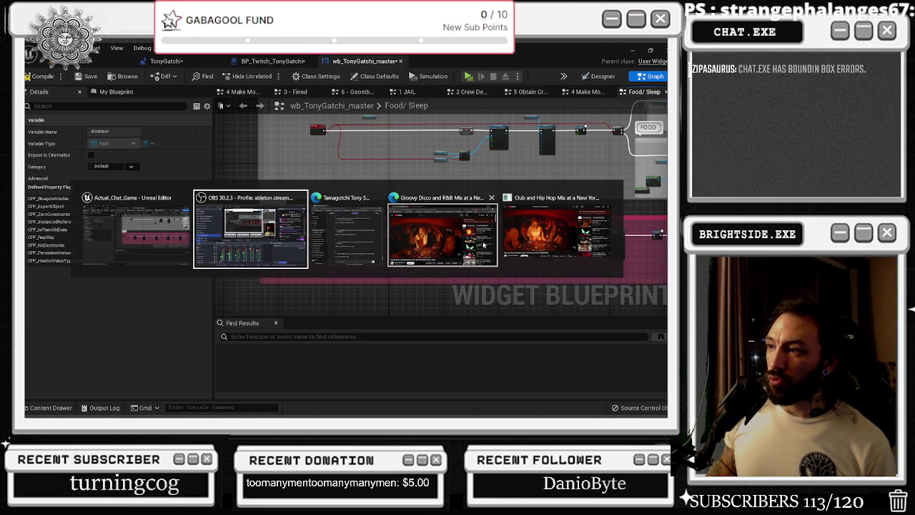
left_click(547, 236)
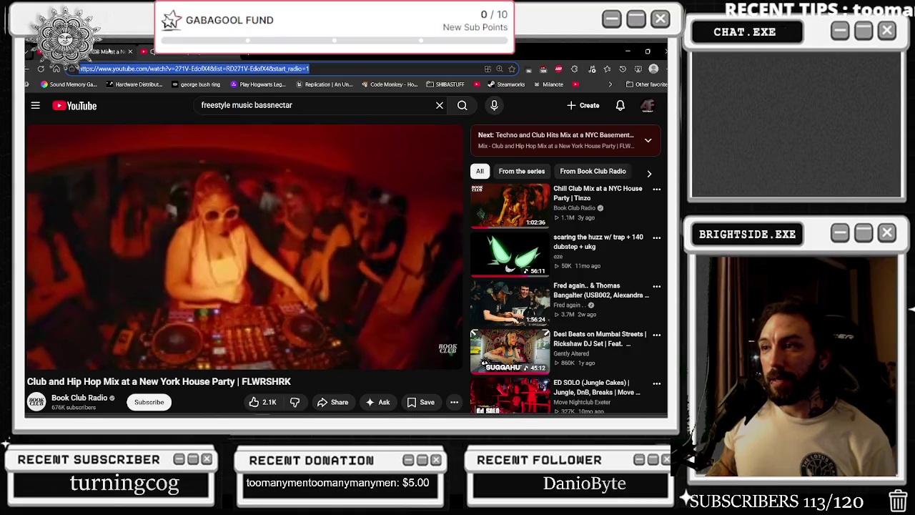
key("alt+Left")
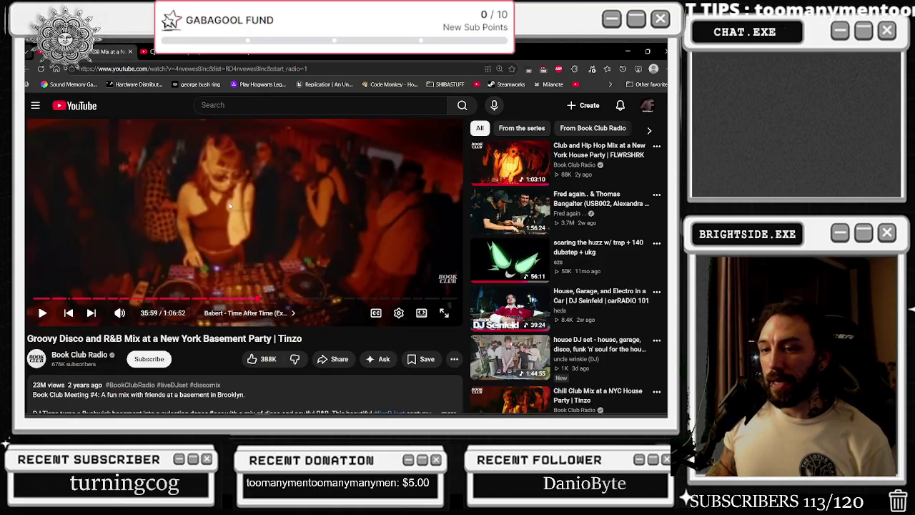
scroll(229, 206, "down", 1)
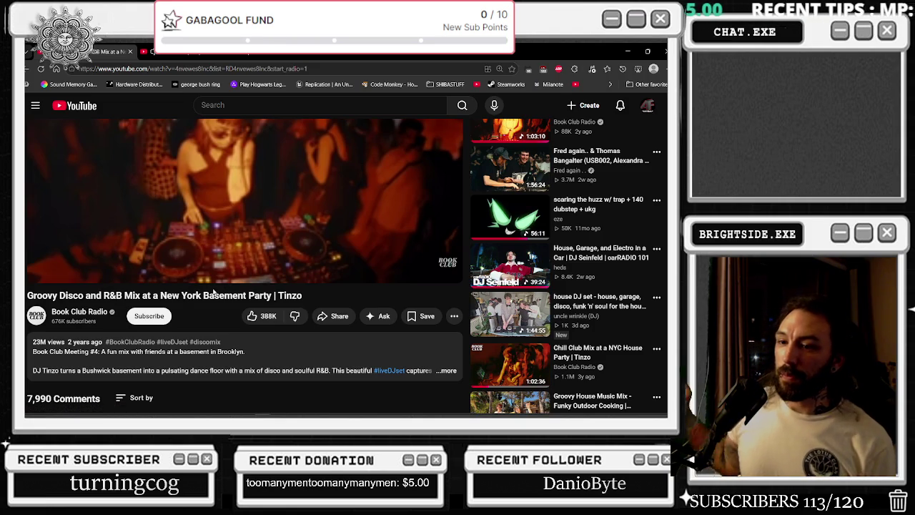
scroll(249, 255, "up", 2)
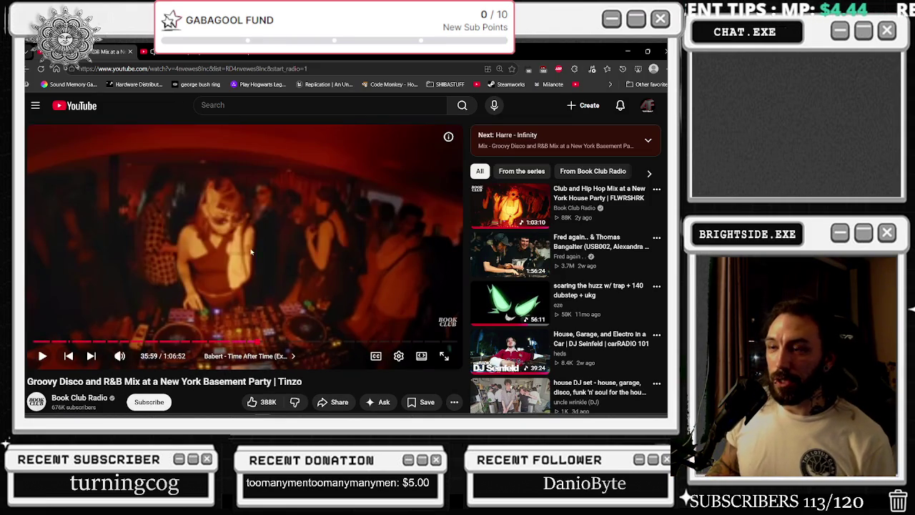
key("alt+Left")
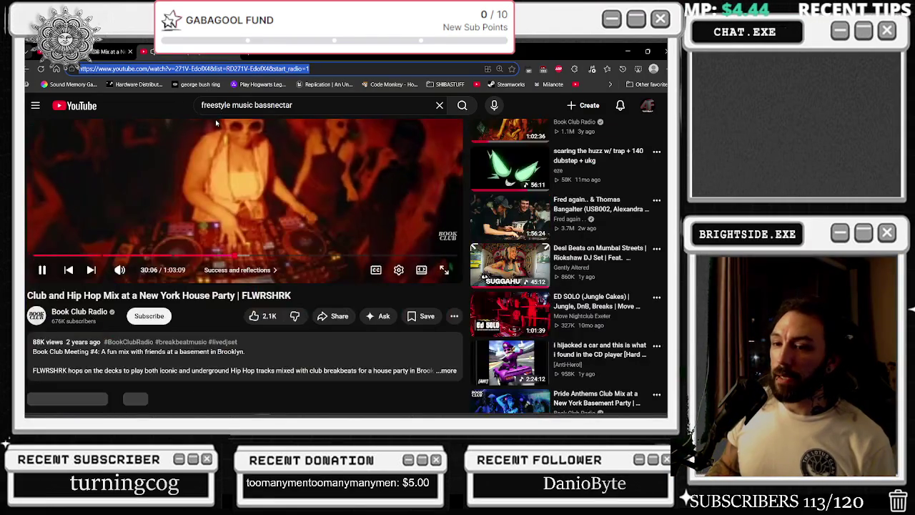
left_click(214, 355)
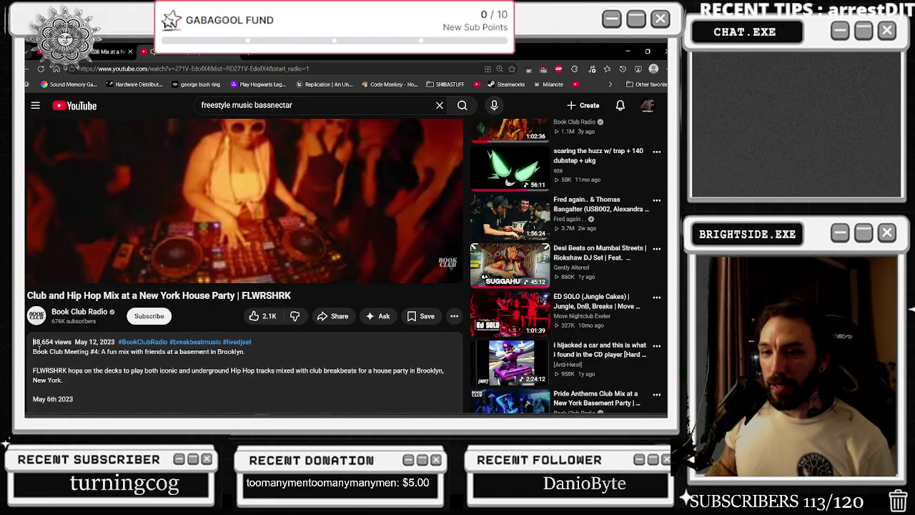
scroll(311, 255, "up", 2)
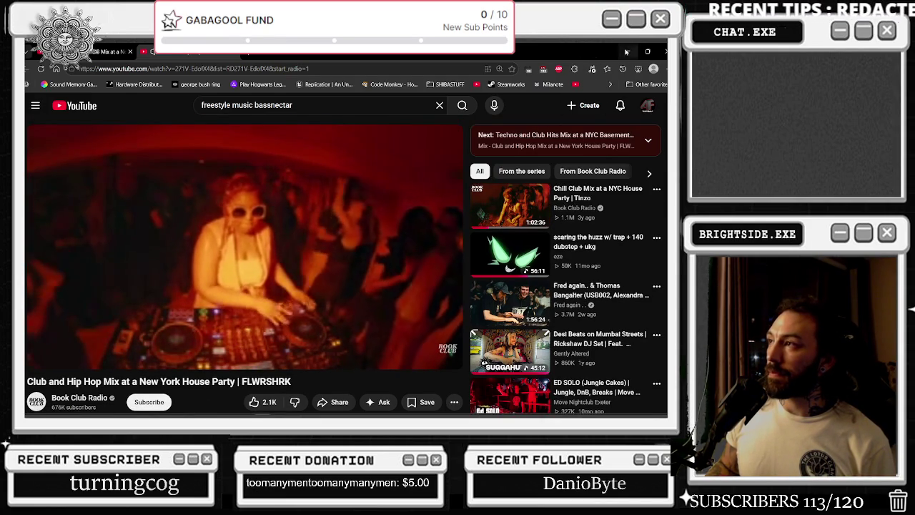
key("alt+Tab")
scroll(320, 169, "down", 5)
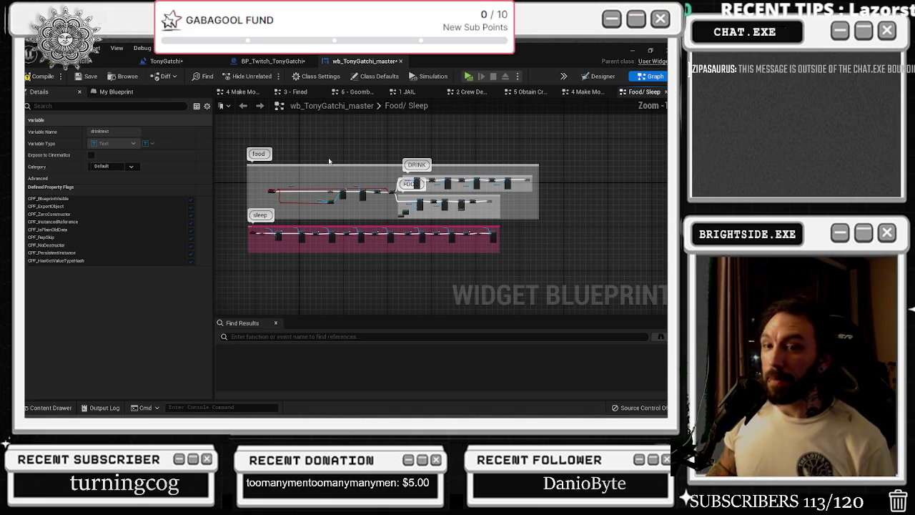
- In the widget Designer, select the sleeptext label still showing 60
left_click(268, 62)
left_click(361, 62)
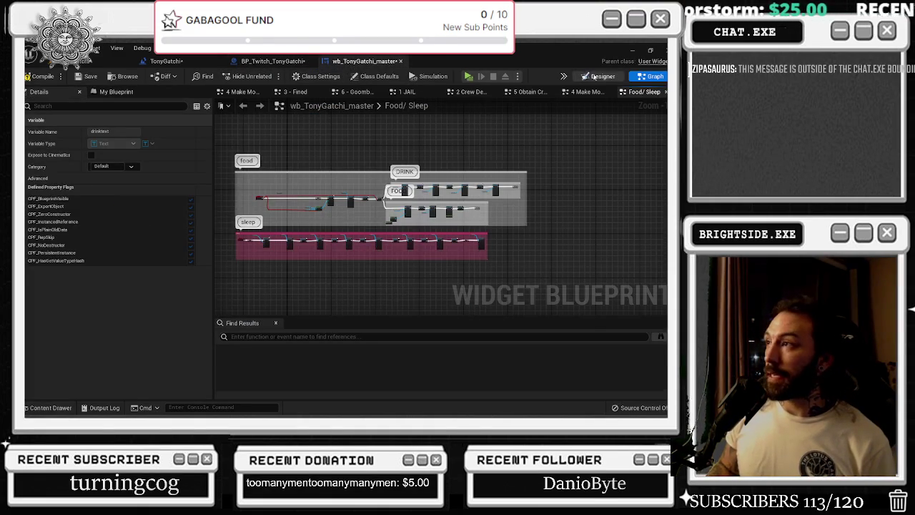
left_click(597, 76)
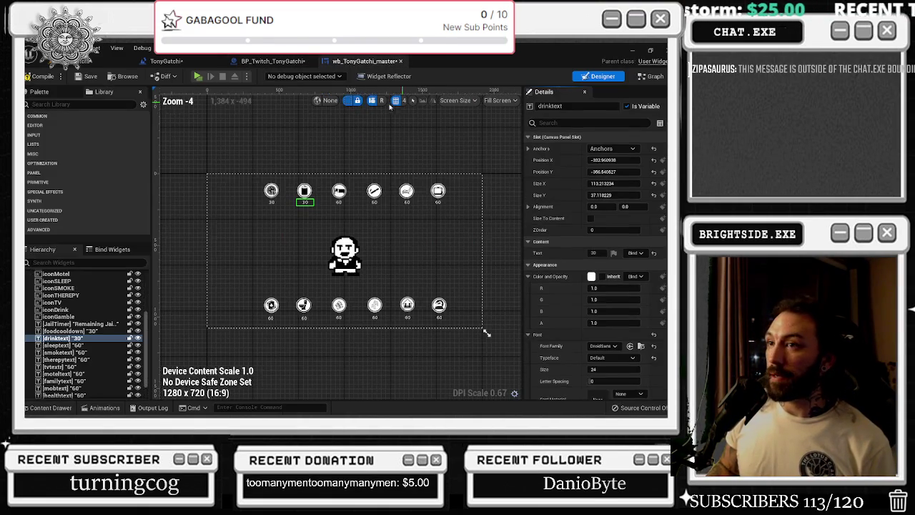
left_click(337, 201)
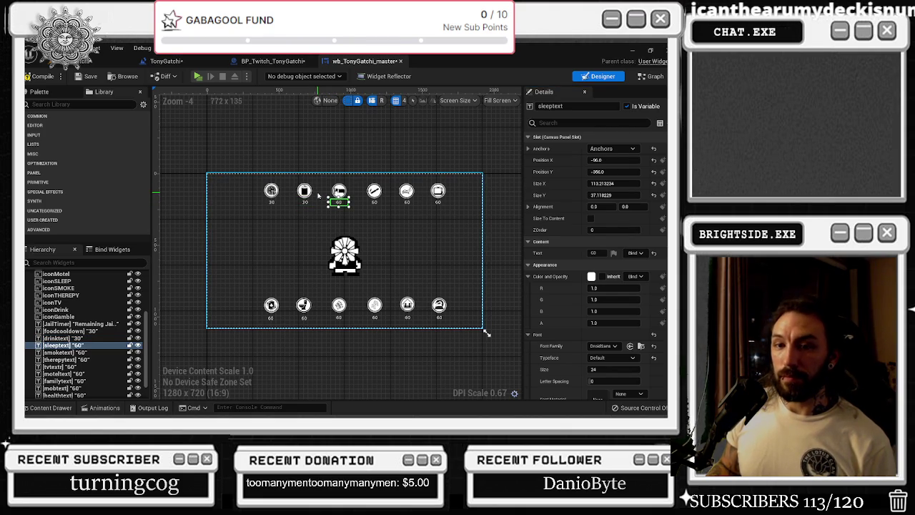
scroll(354, 195, "up", 1)
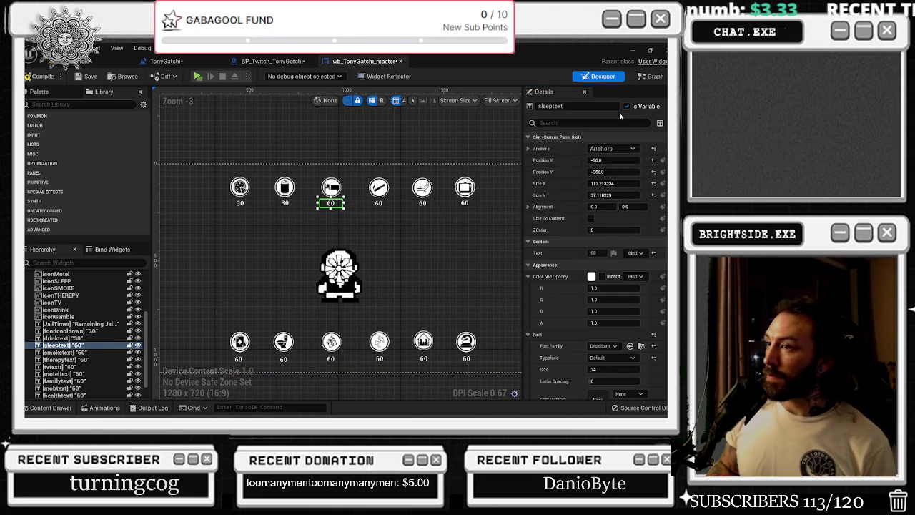
- Toggle Graph and Designer, then go to the BP_Twitch_TonyGatchi event graph
left_click(651, 76)
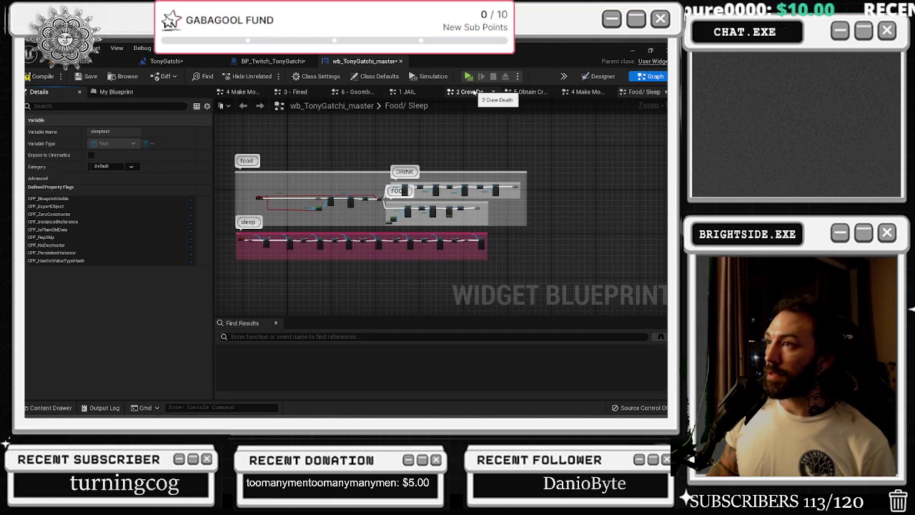
left_click(603, 75)
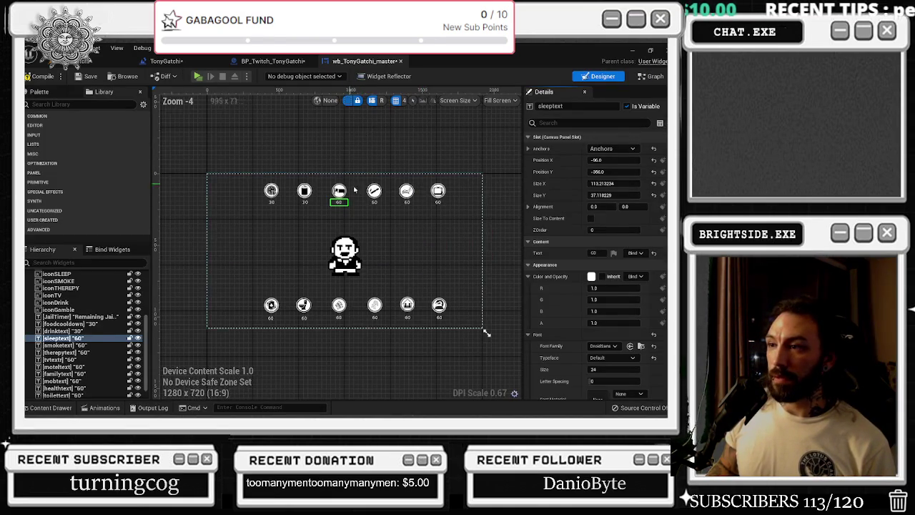
left_click(284, 63)
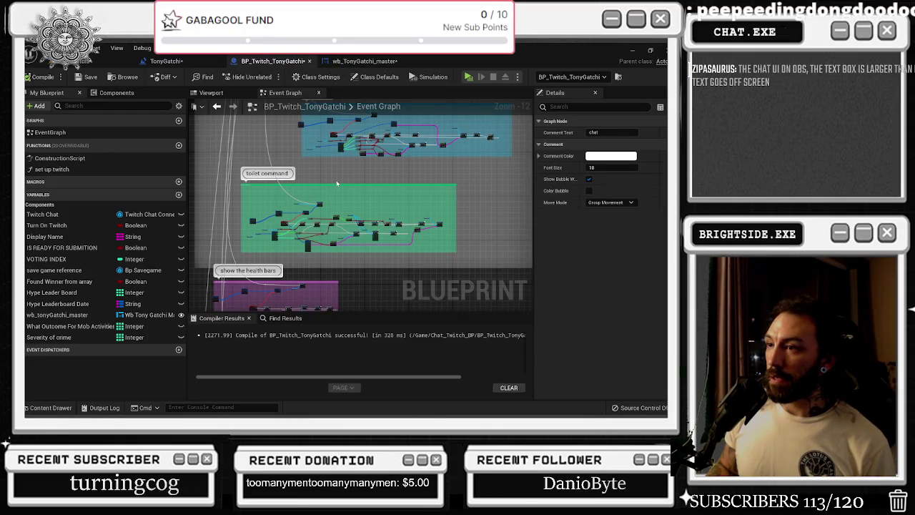
- Scroll to the drink/sleep/smoke comments and zoom in on the drink command group
scroll(337, 183, "down", 10)
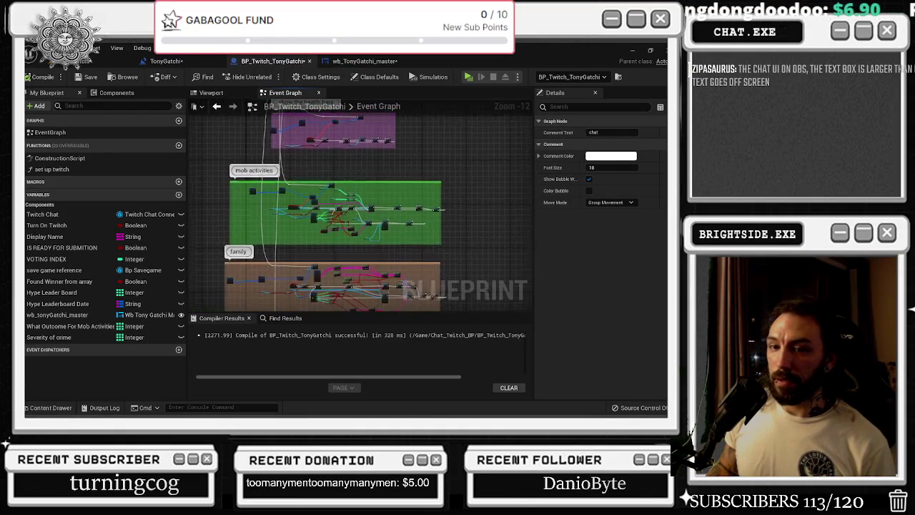
scroll(249, 245, "down", 10)
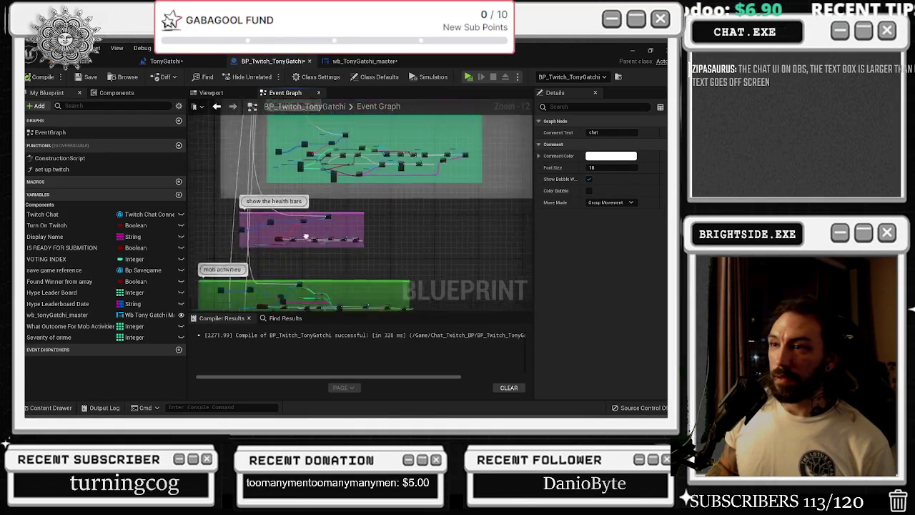
scroll(249, 245, "down", 10)
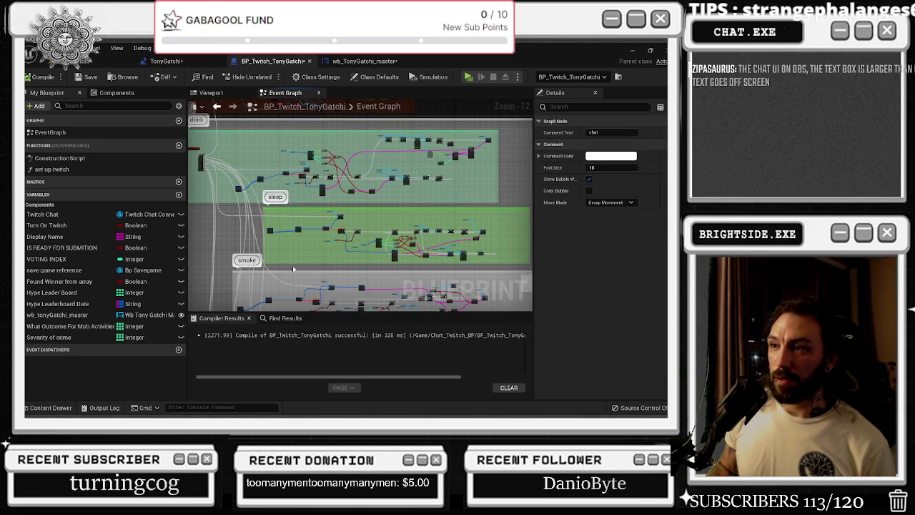
scroll(291, 281, "up", 2)
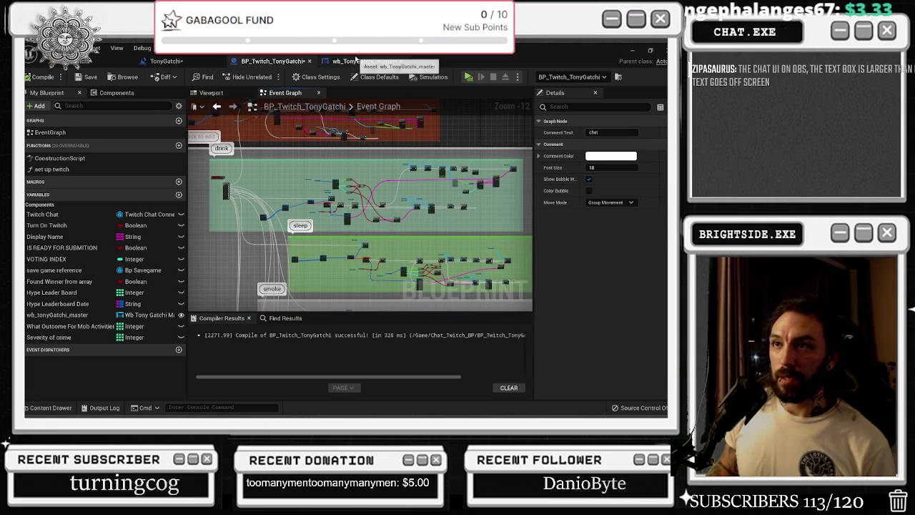
left_click(178, 61)
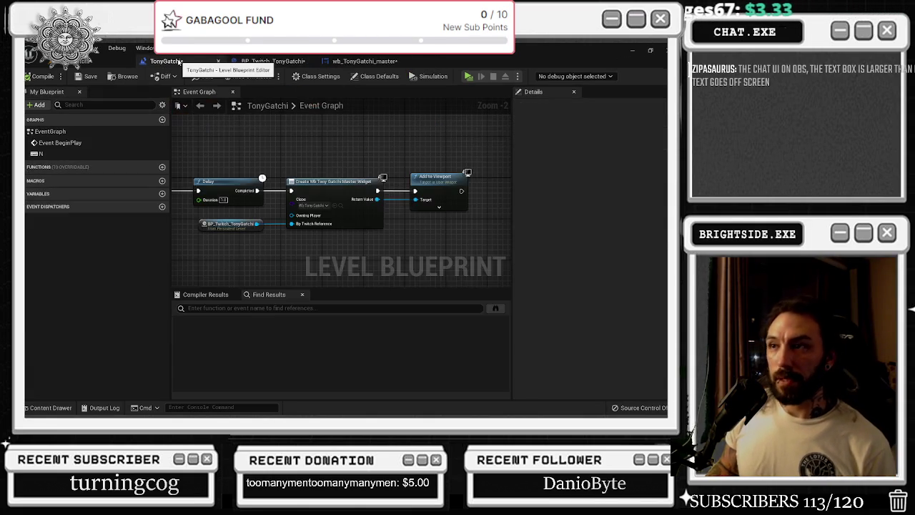
left_click(272, 61)
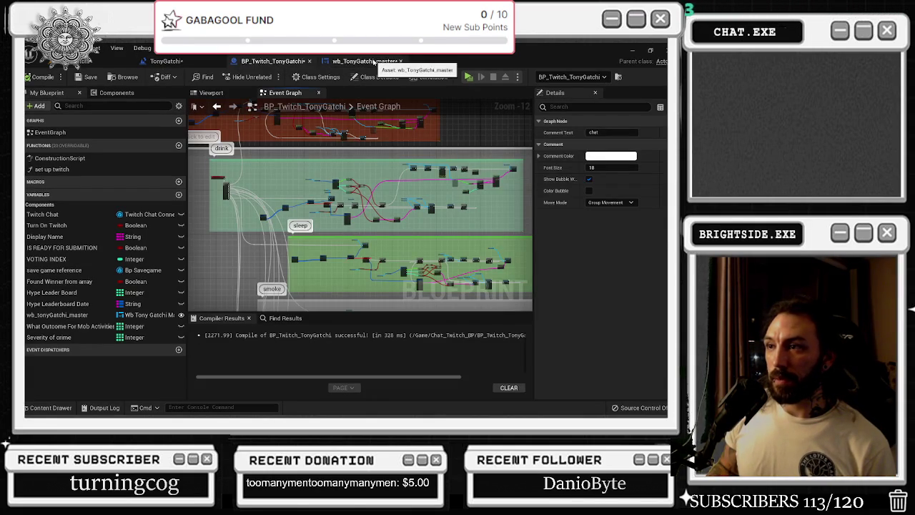
left_click(373, 62)
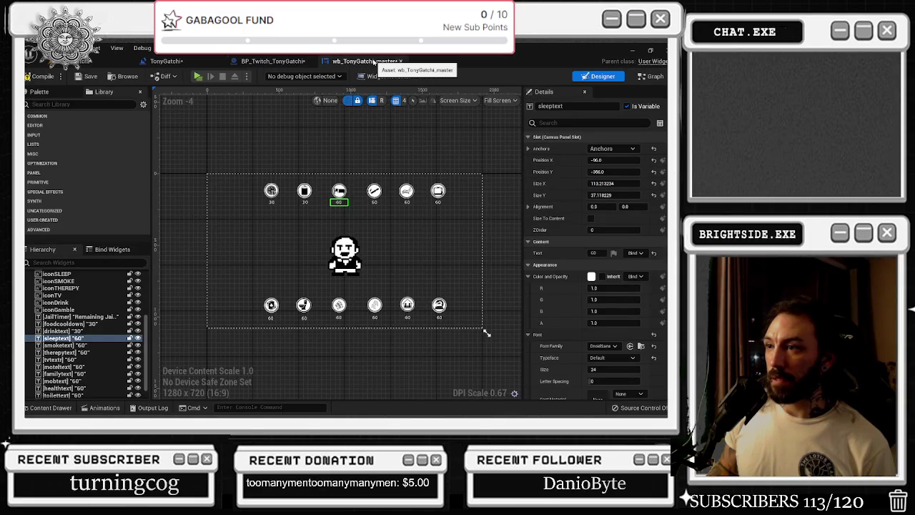
left_click(273, 62)
scroll(302, 218, "up", 7)
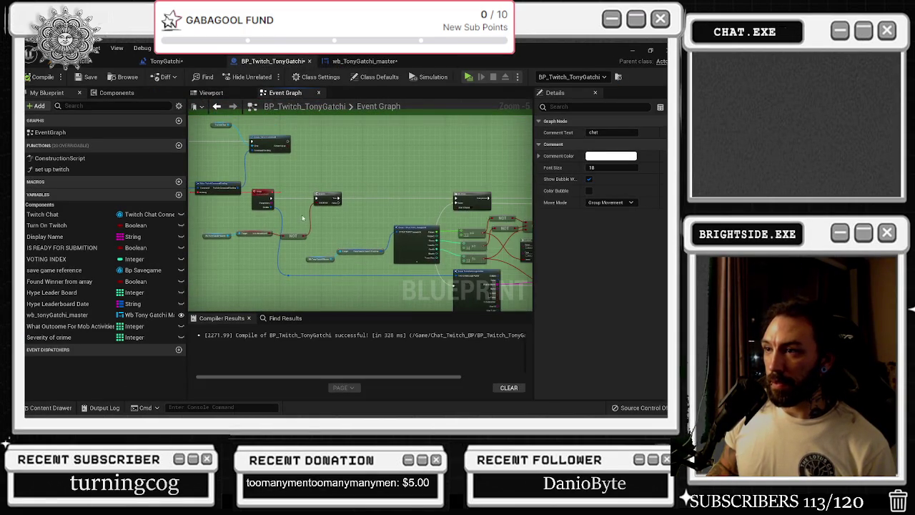
- Nudge the Branch node back and forth and pan along the sleep command chain
mouse_move(327, 197)
left_mouse_down()
mouse_move(357, 194)
mouse_move(339, 194)
left_mouse_up()
left_click_drag(348, 244, 316, 235)
scroll(317, 236, "up", 1)
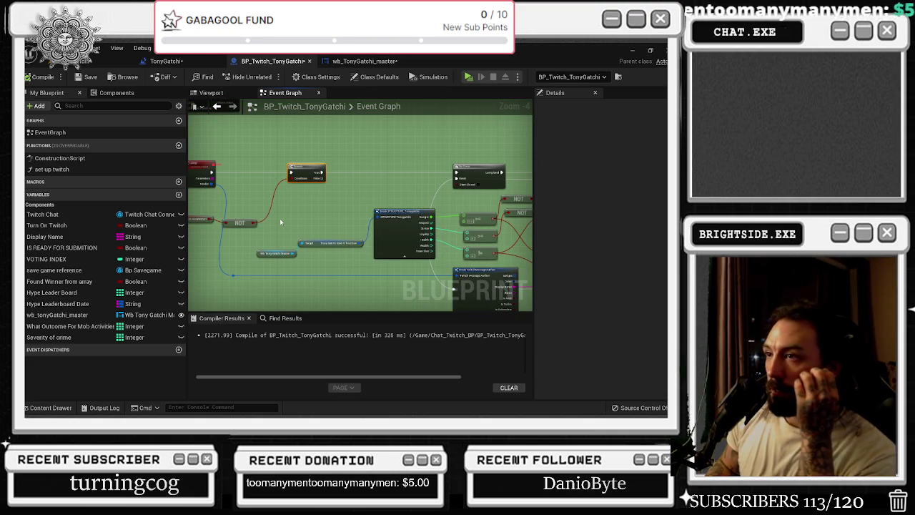
left_click_drag(333, 219, 351, 217)
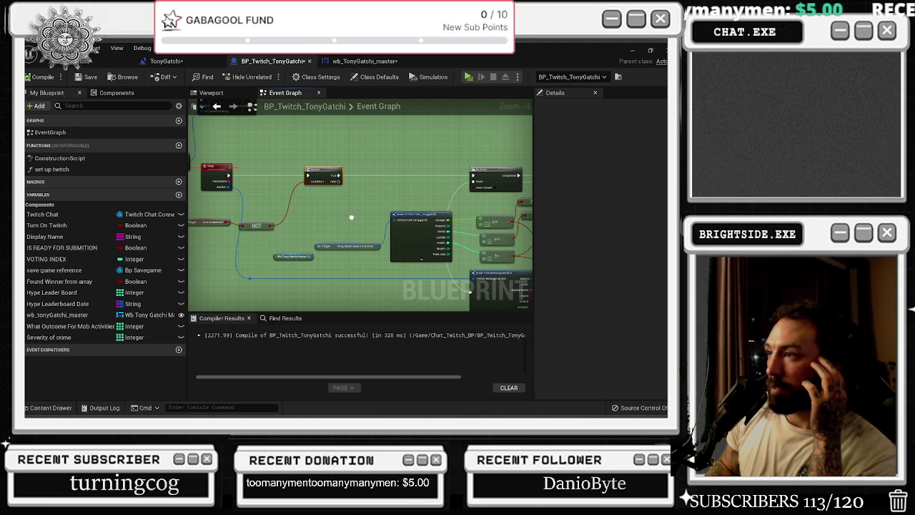
mouse_move(351, 217)
left_mouse_down()
mouse_move(240, 230)
mouse_move(381, 221)
mouse_move(293, 220)
left_mouse_up()
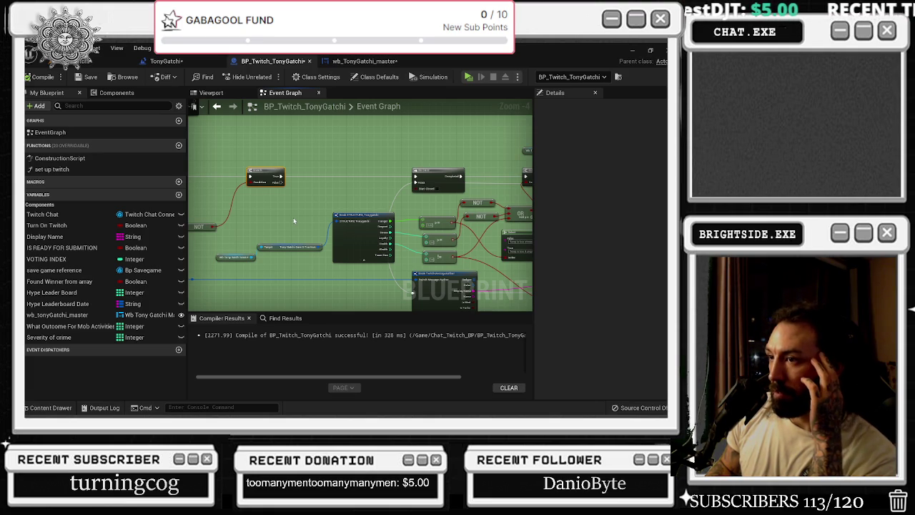
- Inspect the sleep chain's Delay duration, then switch to the wb_TonyGatchi_master graph
mouse_move(339, 203)
left_mouse_down()
mouse_move(263, 214)
mouse_move(249, 206)
mouse_move(198, 208)
left_mouse_up()
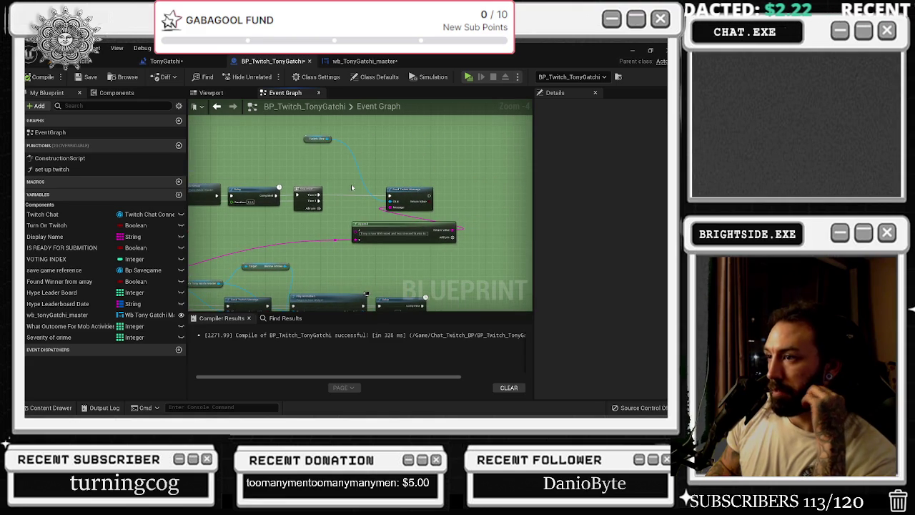
mouse_move(421, 191)
left_mouse_down()
mouse_move(483, 293)
mouse_move(397, 193)
left_mouse_up()
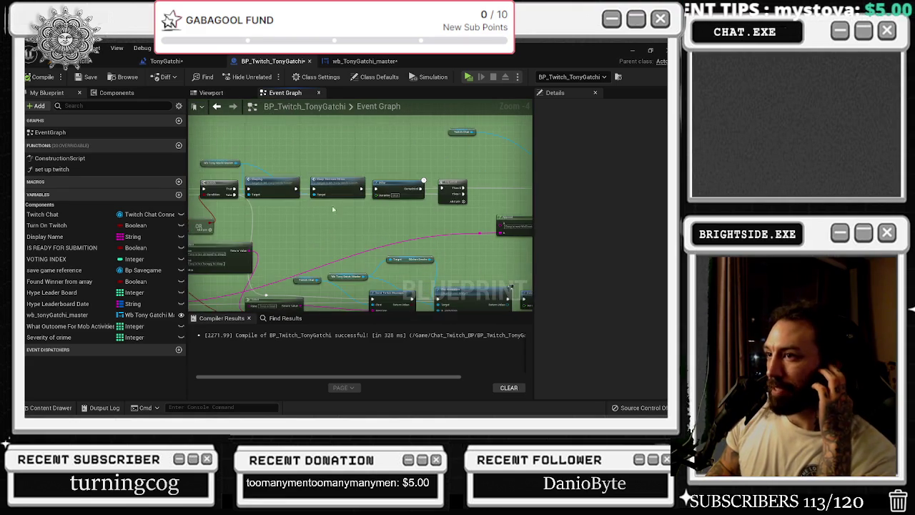
scroll(396, 193, "up", 1)
left_click(395, 195)
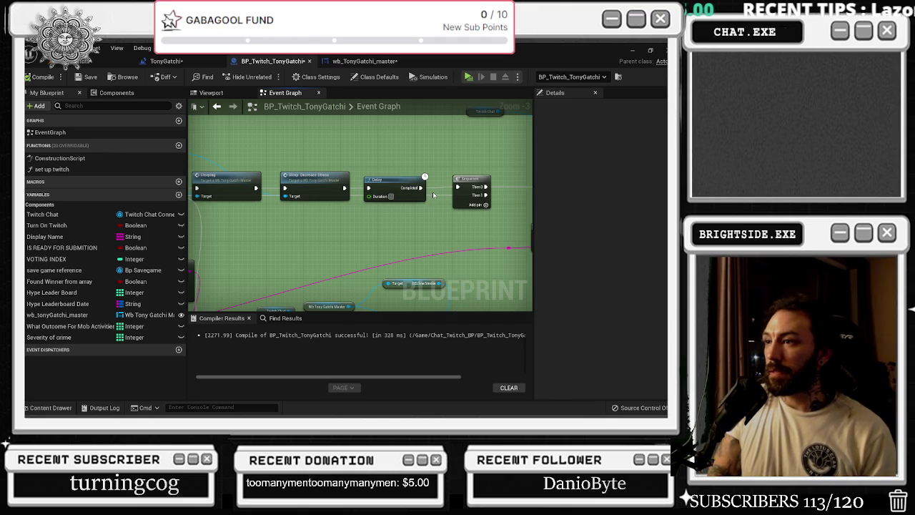
scroll(405, 196, "down", 1)
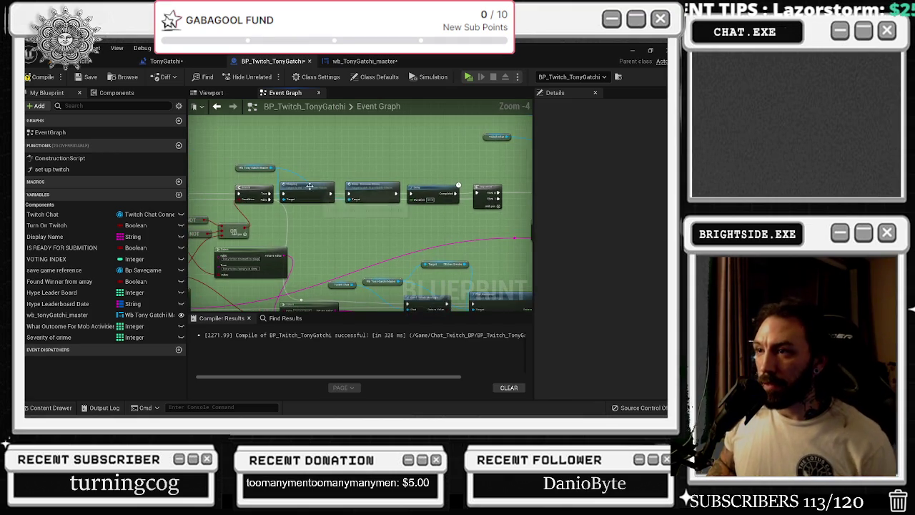
left_click(364, 61)
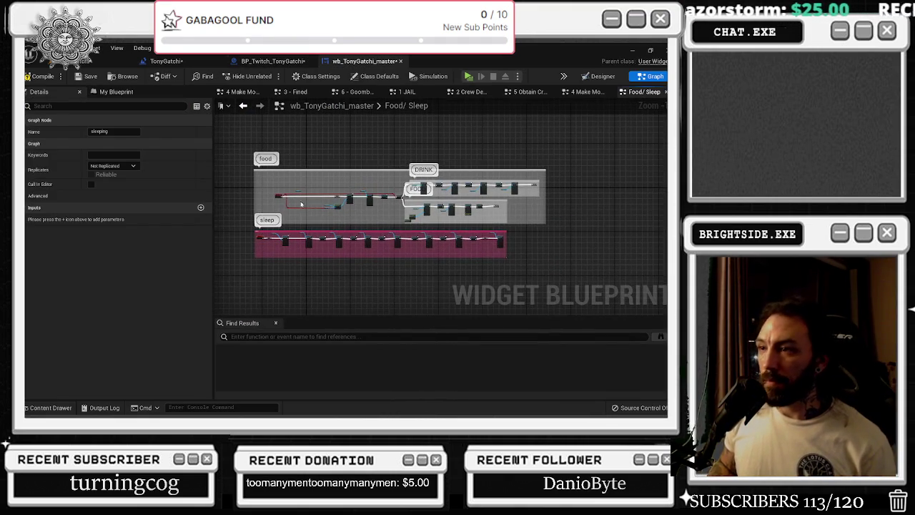
- Survey the sleep section's chain, from the sleeping event through the Delay, SET and Set Brush nodes
scroll(286, 206, "up", 3)
scroll(272, 188, "up", 2)
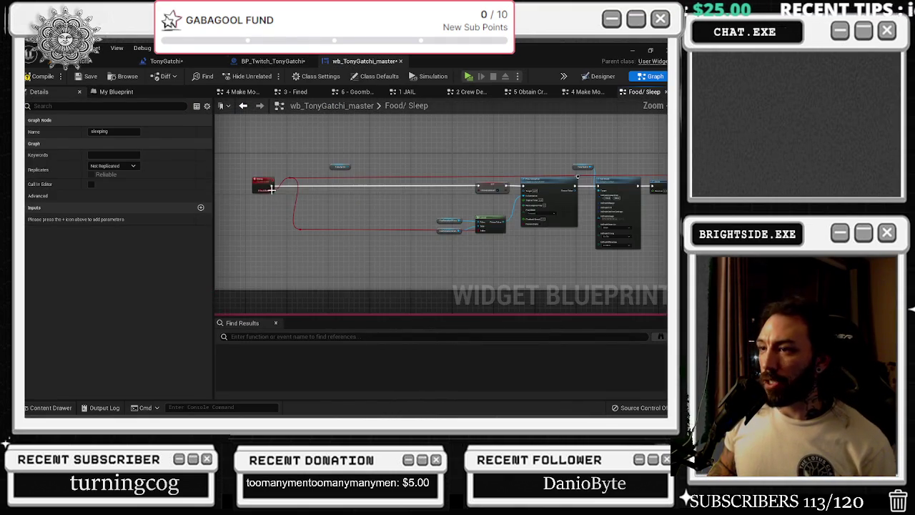
left_click_drag(340, 211, 357, 211)
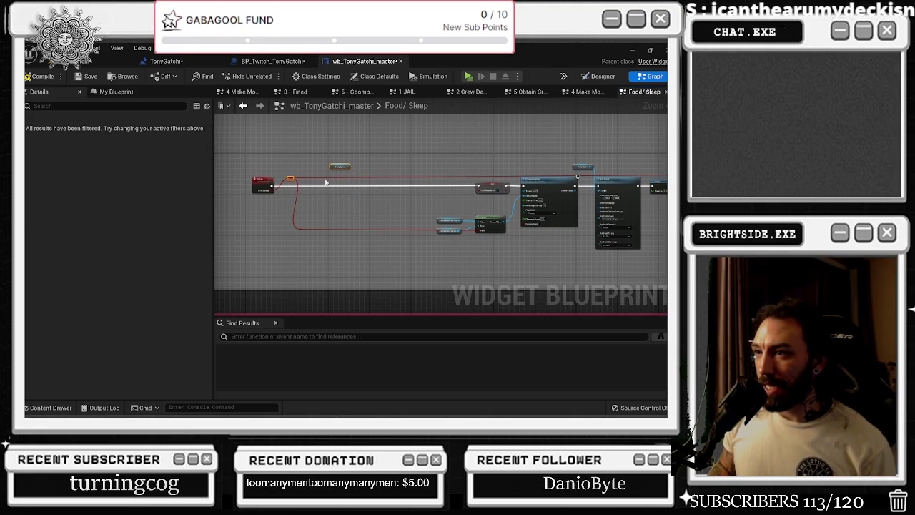
left_click_drag(252, 158, 373, 233)
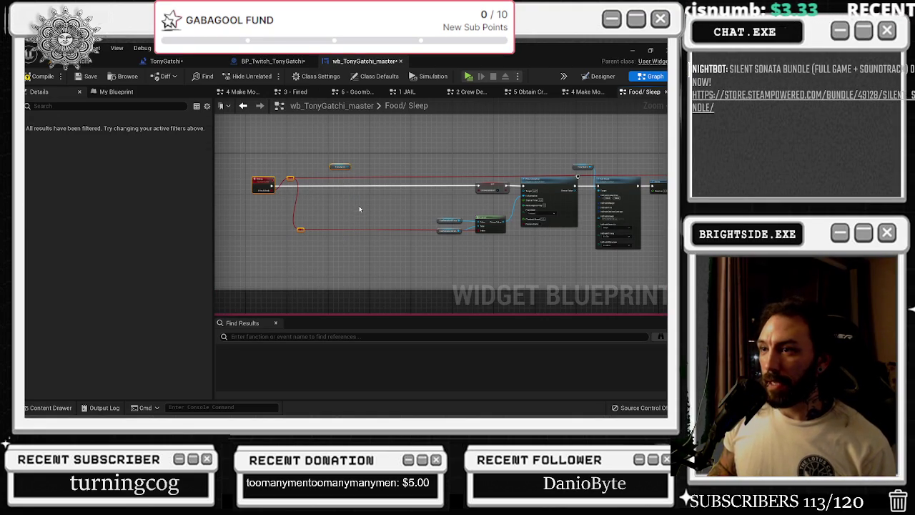
scroll(360, 205, "down", 2)
scroll(425, 171, "up", 2)
scroll(350, 202, "up", 5)
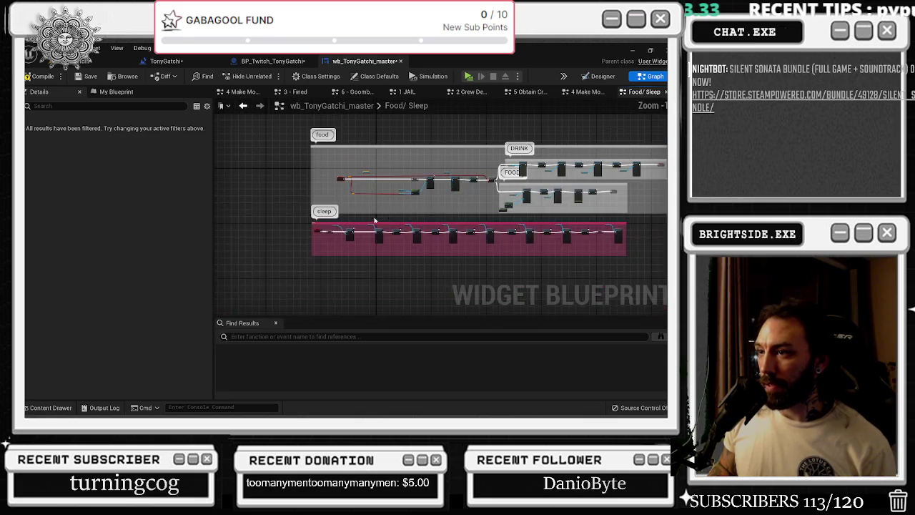
left_click_drag(304, 178, 405, 226)
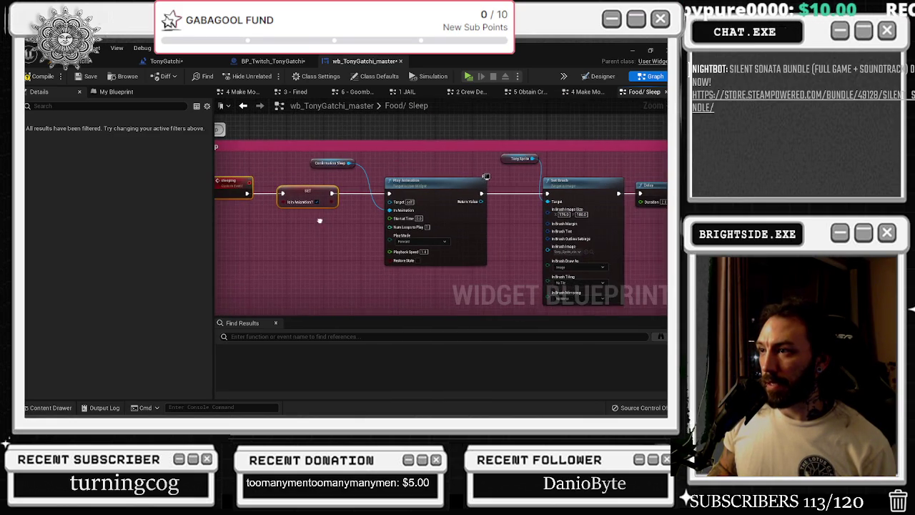
left_click(379, 185)
left_click(333, 236)
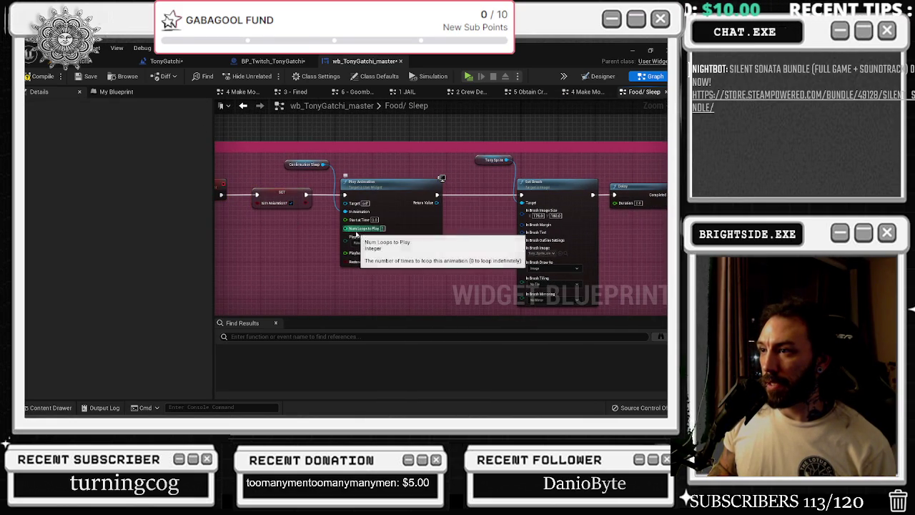
left_click_drag(330, 238, 205, 240)
mouse_move(553, 216)
left_mouse_down()
mouse_move(543, 214)
mouse_move(579, 217)
mouse_move(210, 216)
mouse_move(221, 213)
left_mouse_up()
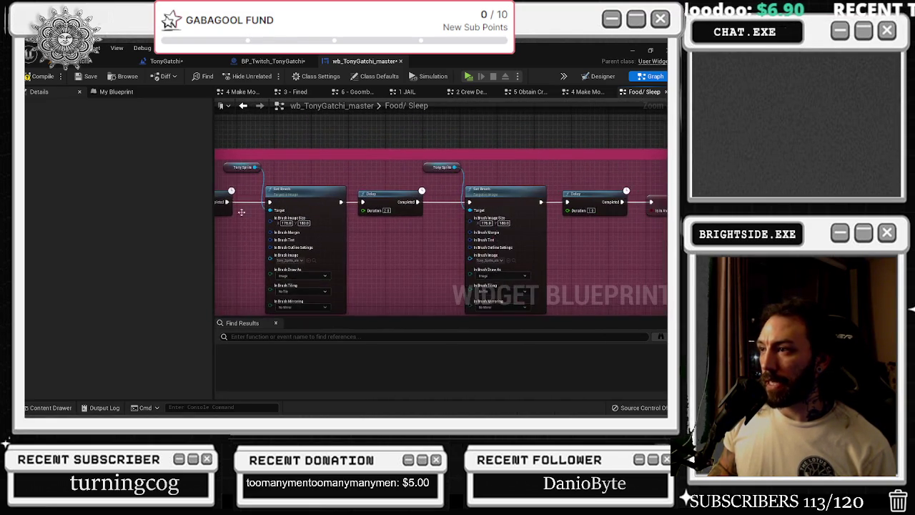
mouse_move(586, 215)
left_mouse_down()
mouse_move(257, 199)
mouse_move(340, 215)
mouse_move(543, 179)
left_mouse_up()
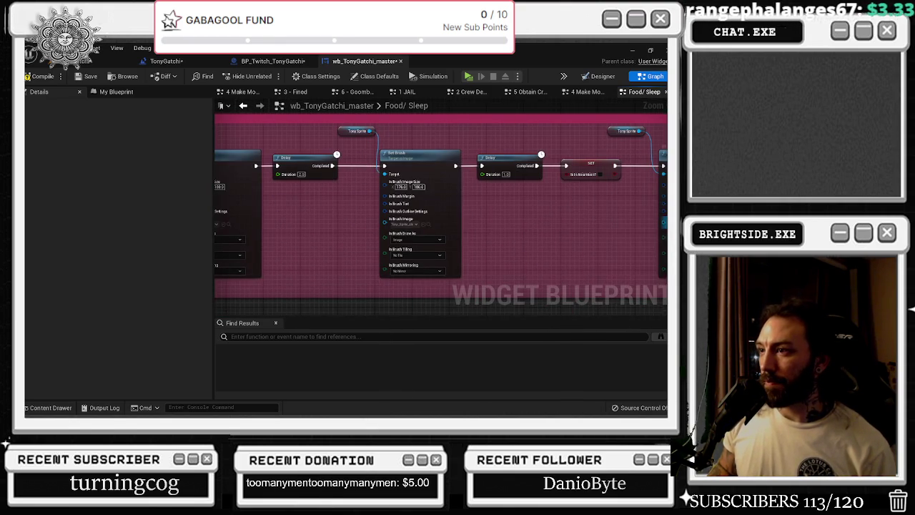
left_click_drag(628, 220, 536, 218)
scroll(419, 240, "down", 2)
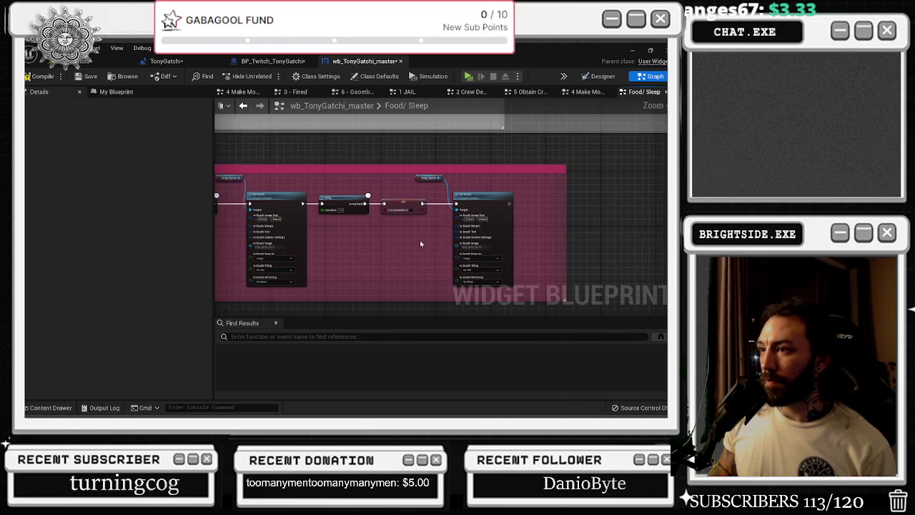
scroll(420, 243, "down", 1)
scroll(529, 233, "down", 1)
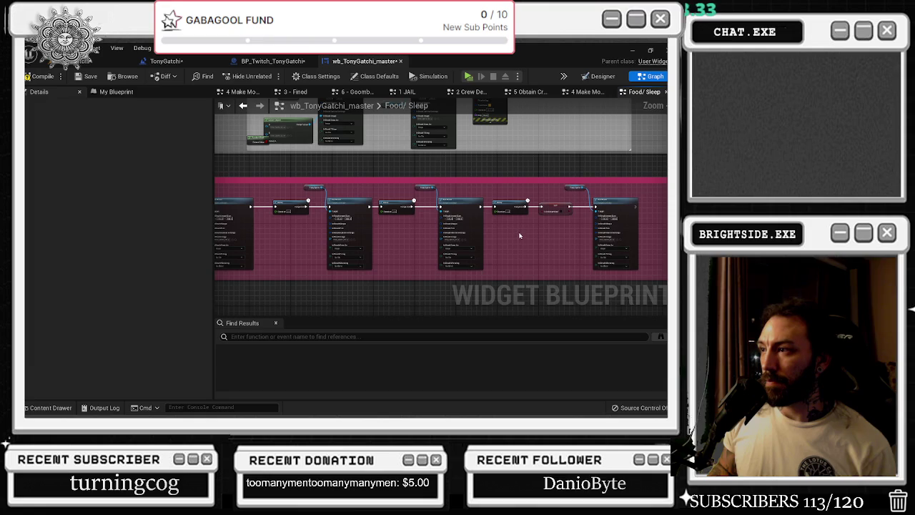
- Select all nodes in the pink sleep comment and collapse them into one graph
left_click(504, 206)
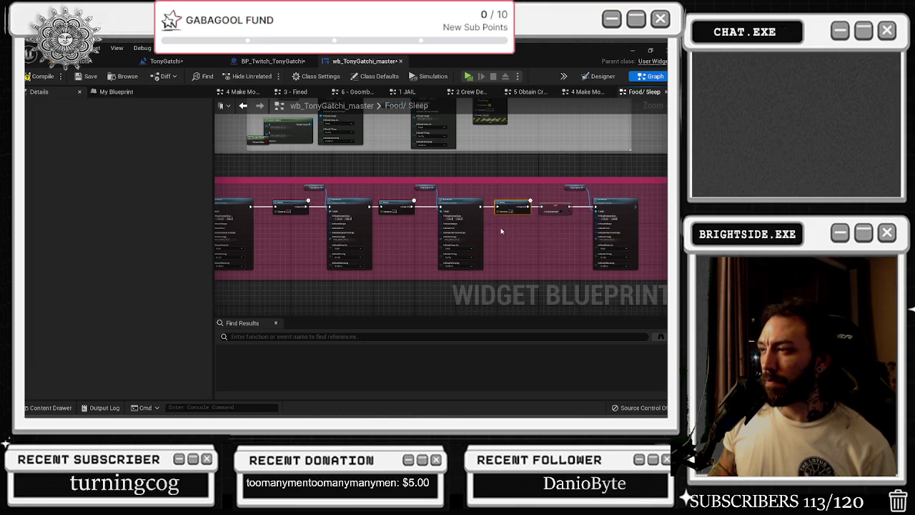
scroll(514, 225, "down", 4)
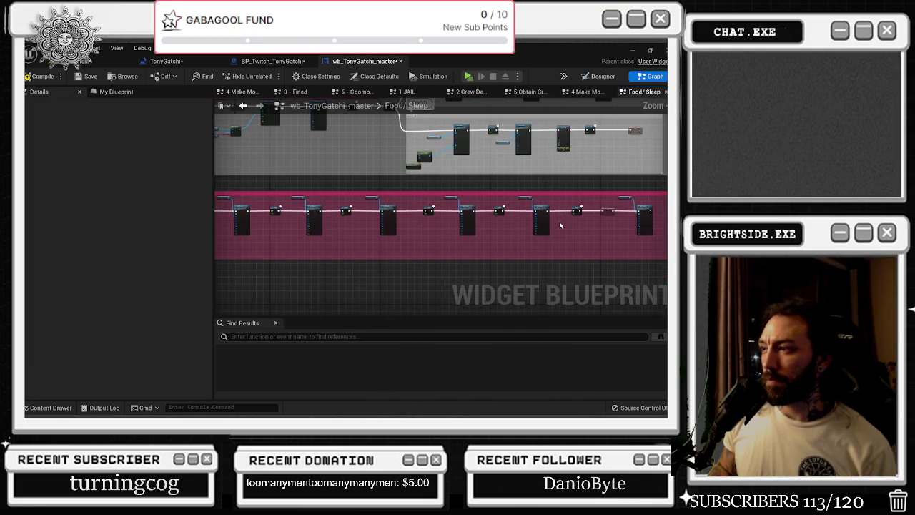
scroll(364, 212, "up", 5)
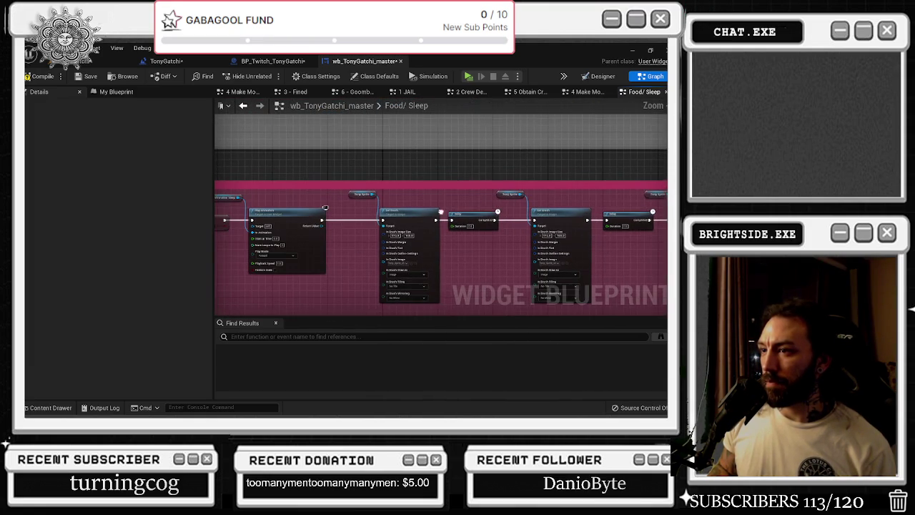
mouse_move(359, 197)
left_mouse_down()
mouse_move(665, 241)
mouse_move(525, 249)
left_mouse_up()
scroll(664, 240, "down", 5)
scroll(665, 240, "up", 5)
scroll(630, 247, "up", 4)
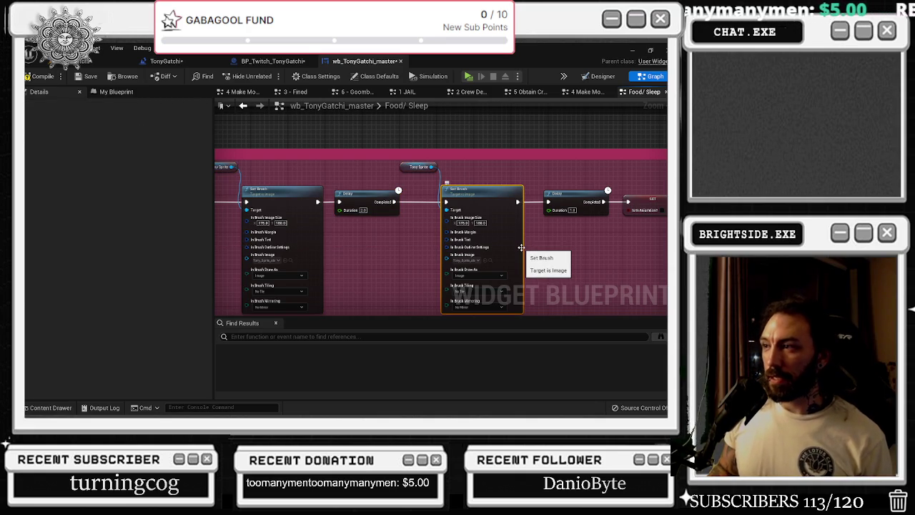
scroll(524, 249, "down", 5)
mouse_move(509, 264)
left_mouse_down()
mouse_move(403, 236)
mouse_move(242, 230)
mouse_move(270, 225)
left_mouse_up()
scroll(243, 231, "up", 2)
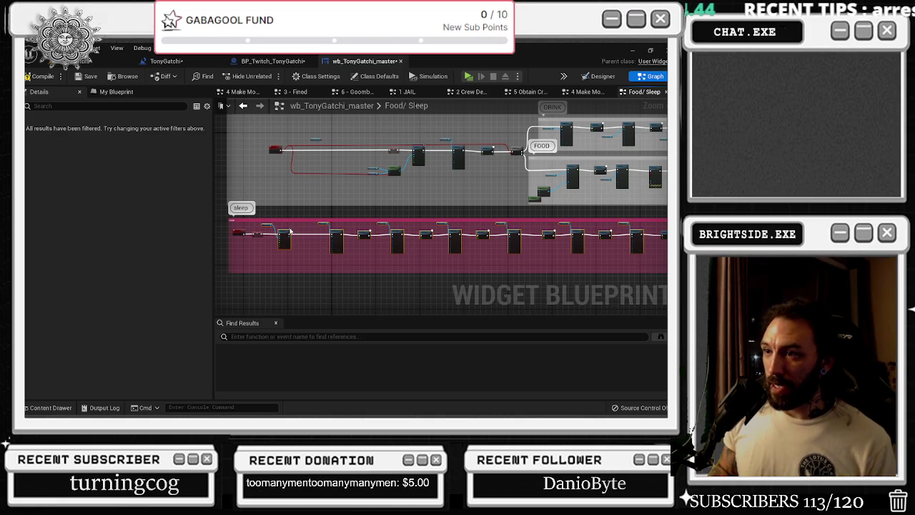
right_click(287, 231)
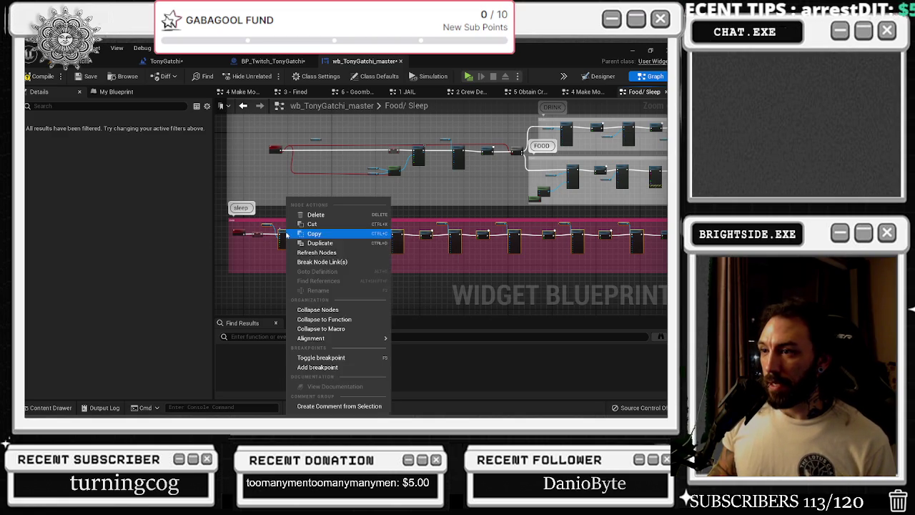
left_click(321, 310)
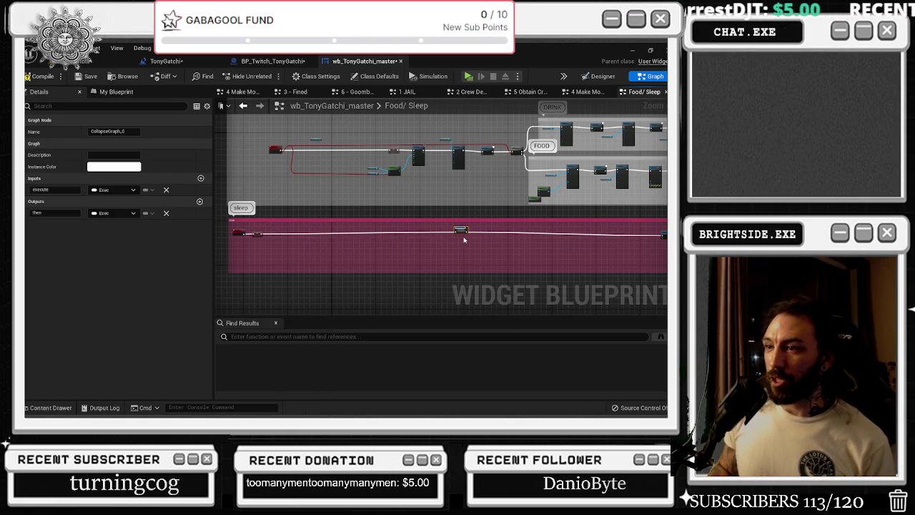
scroll(463, 239, "up", 5)
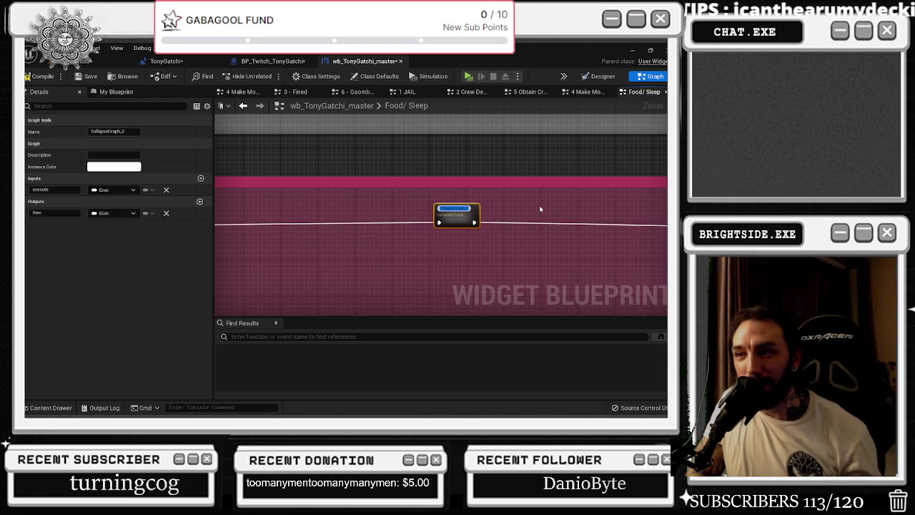
- Name the collapsed graph 'sleeping animation' and duplicate it
key("BackSpace")
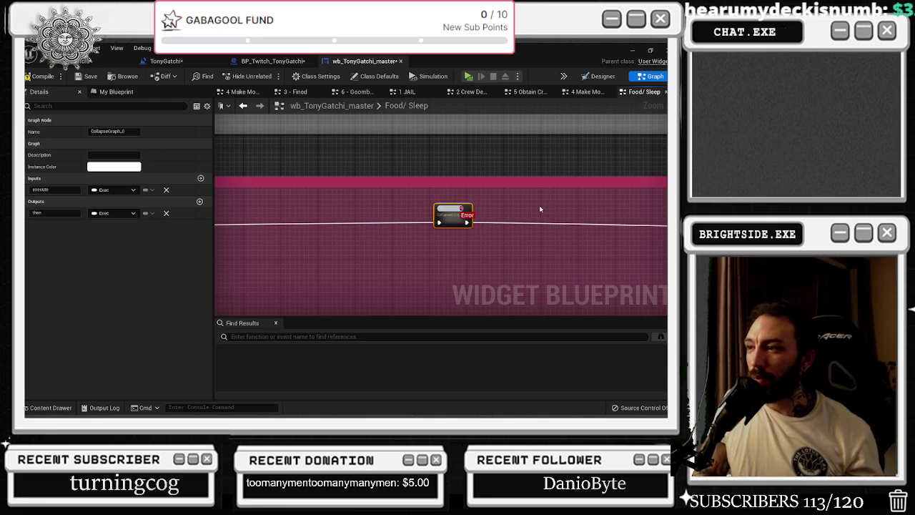
scroll(539, 205, "down", 4)
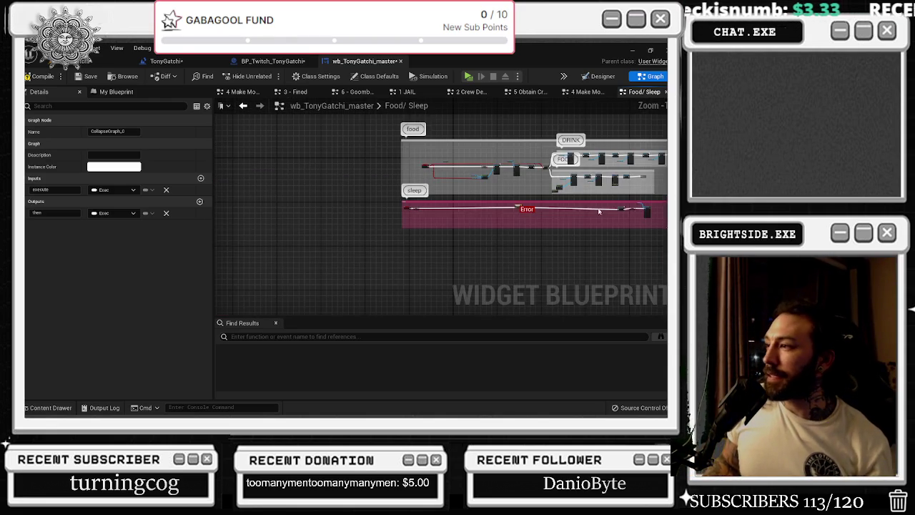
scroll(616, 211, "up", 2)
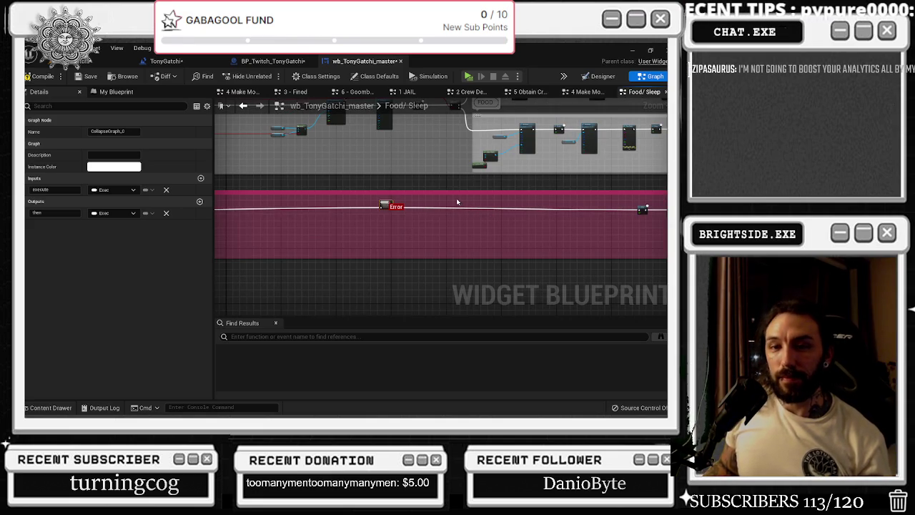
scroll(409, 204, "down", 4)
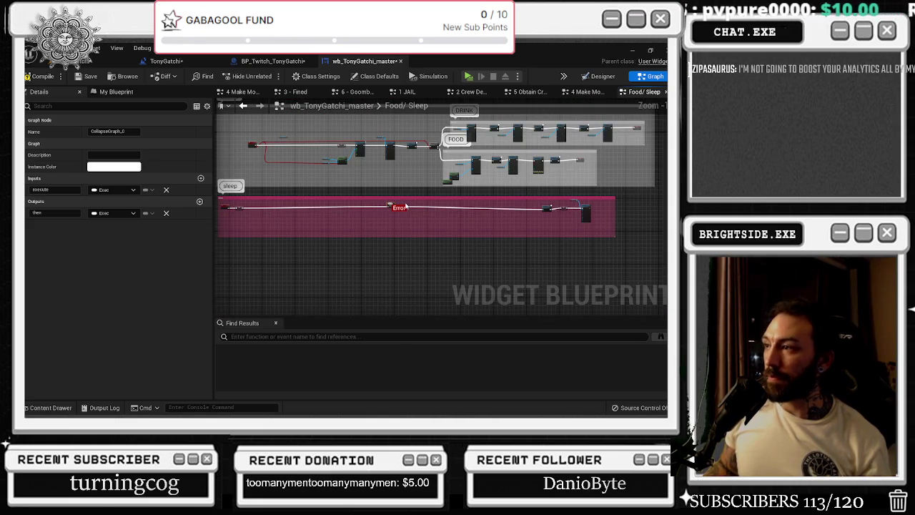
scroll(525, 207, "up", 3)
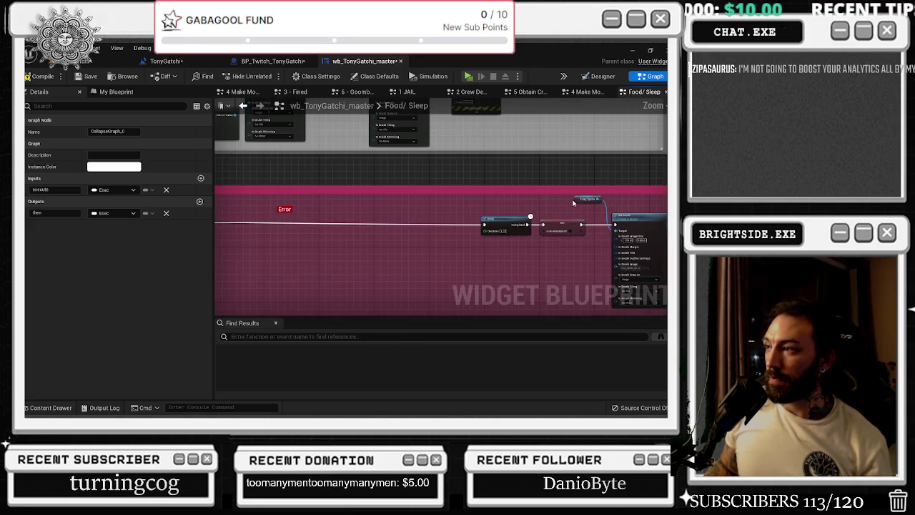
scroll(572, 204, "down", 3)
scroll(356, 202, "up", 3)
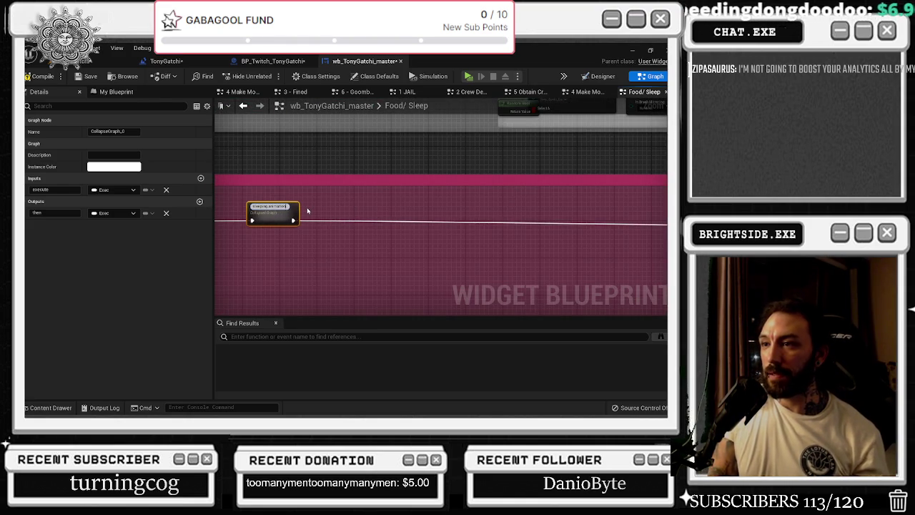
scroll(307, 210, "down", 3)
scroll(305, 209, "down", 2)
scroll(478, 219, "up", 2)
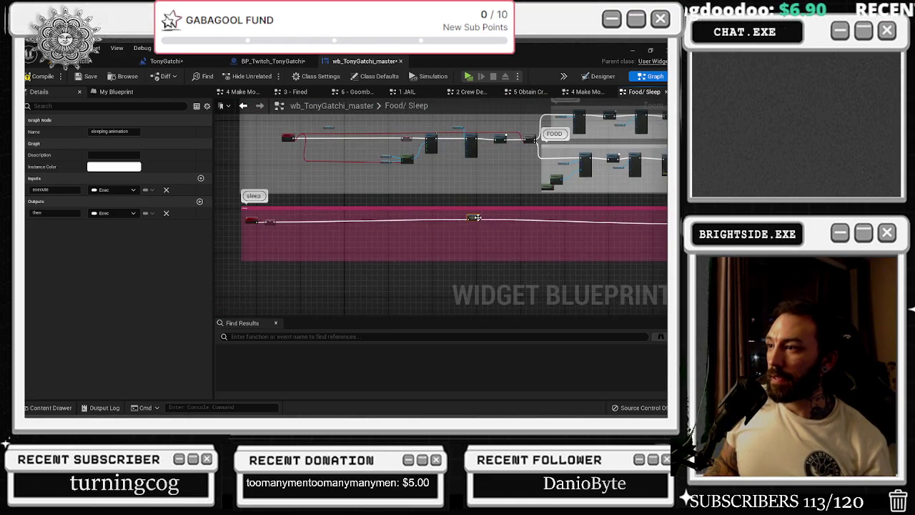
scroll(350, 224, "up", 2)
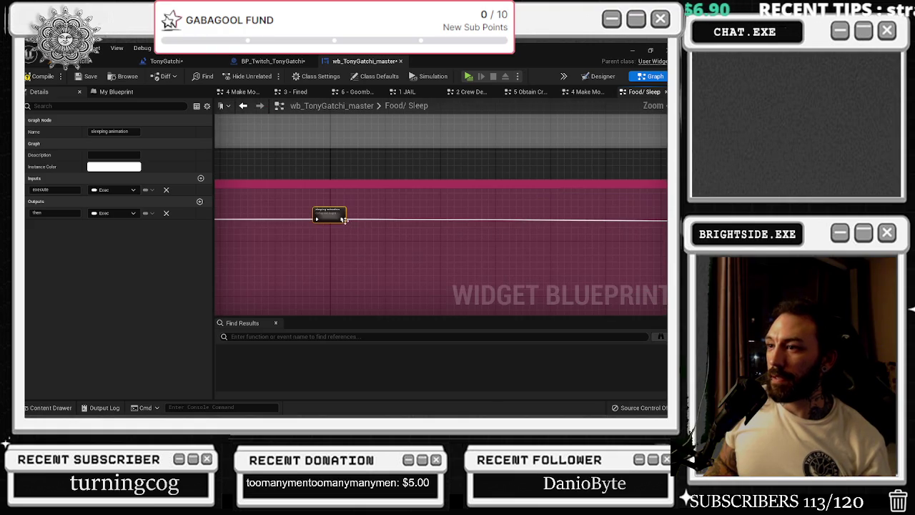
key("ctrl+d")
- Wire the original sleeping animation node into its copy and shift both collapsed nodes right
left_click(383, 212)
left_click_drag(345, 217, 425, 218)
left_click_drag(343, 219, 427, 220)
left_click_drag(325, 212, 397, 212)
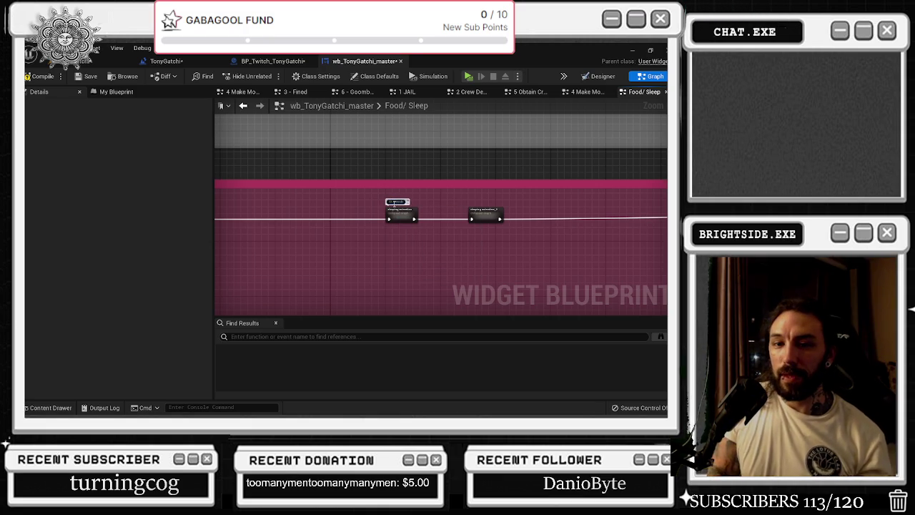
scroll(521, 204, "up", 3)
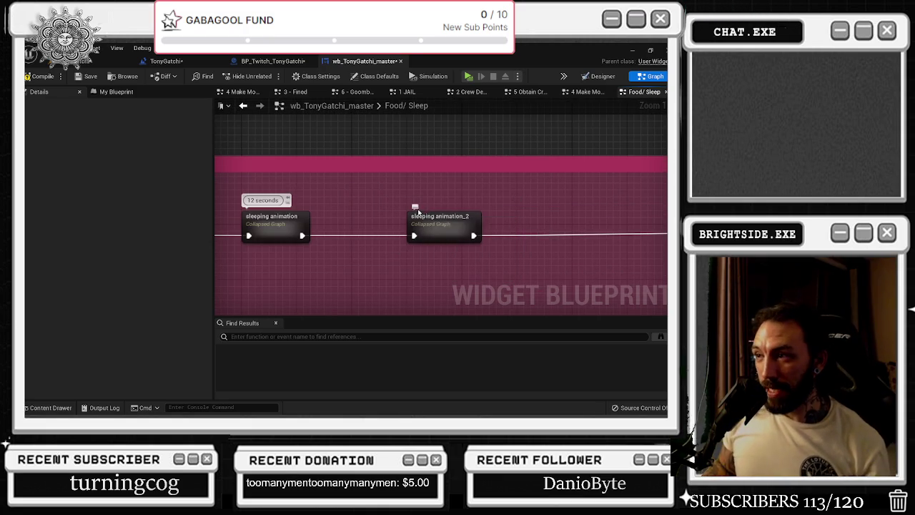
- Set the second sleeping animation node's comment to '12 seconds'
left_click(416, 208)
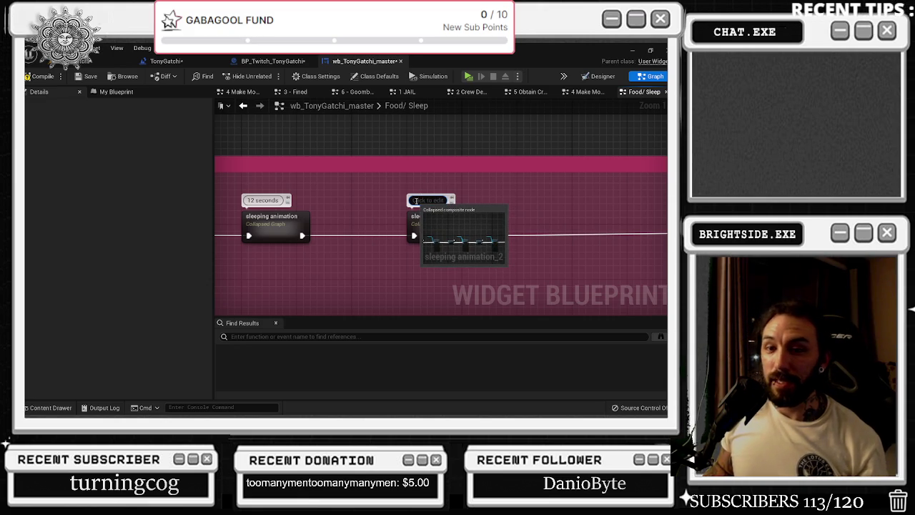
scroll(429, 193, "down", 2)
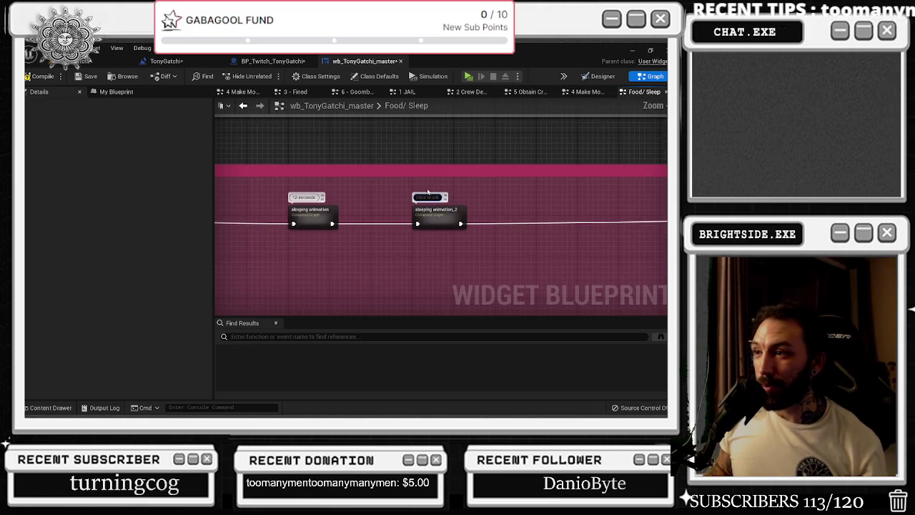
left_click_drag(411, 183, 324, 172)
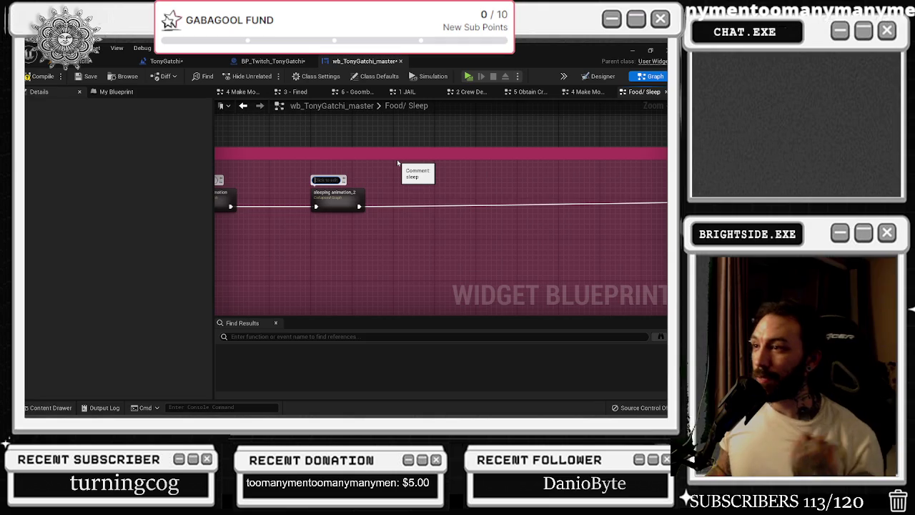
scroll(421, 168, "down", 3)
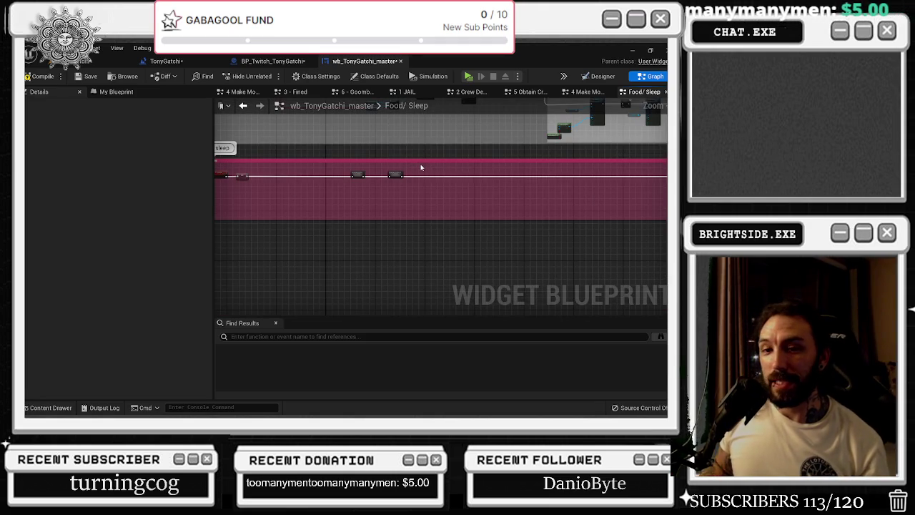
scroll(396, 175, "up", 3)
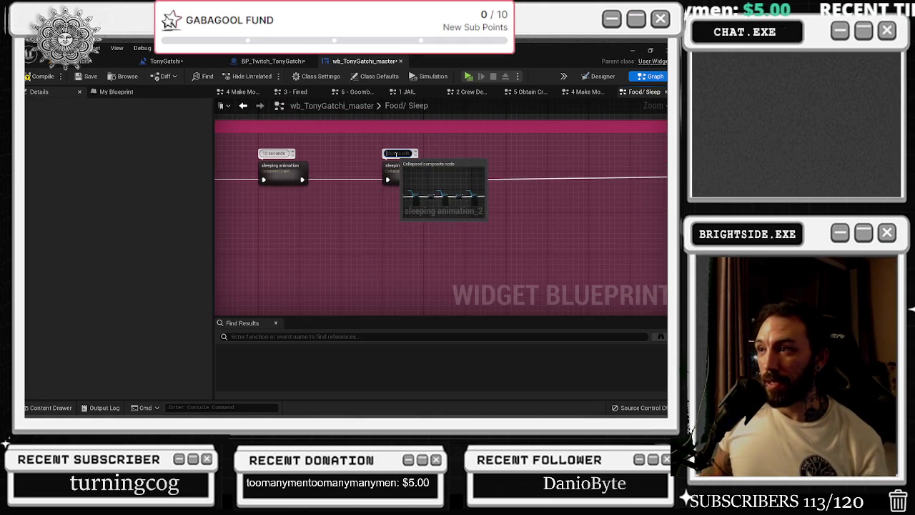
type("12 seconds")
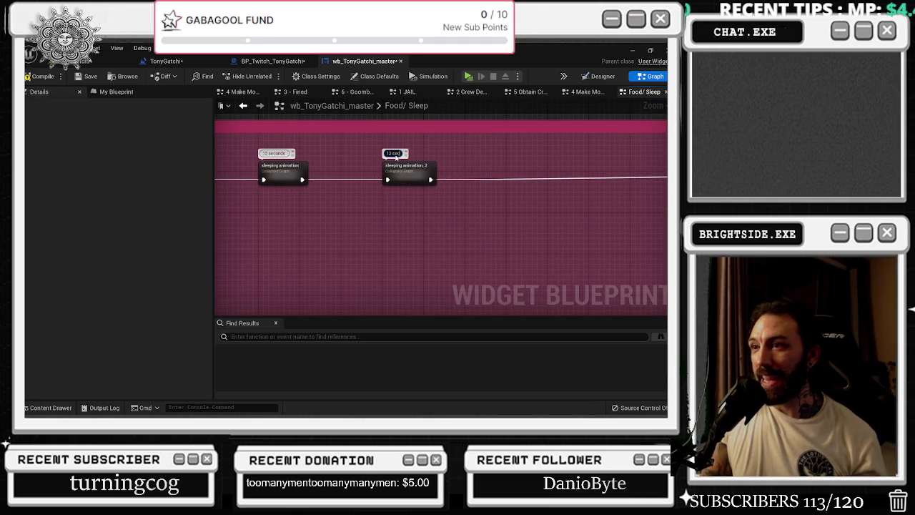
scroll(396, 161, "down", 4)
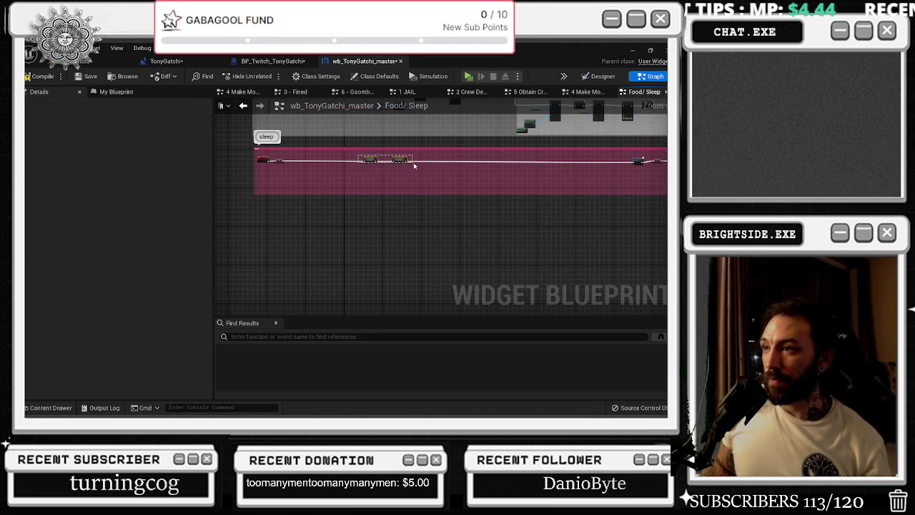
left_click(393, 171)
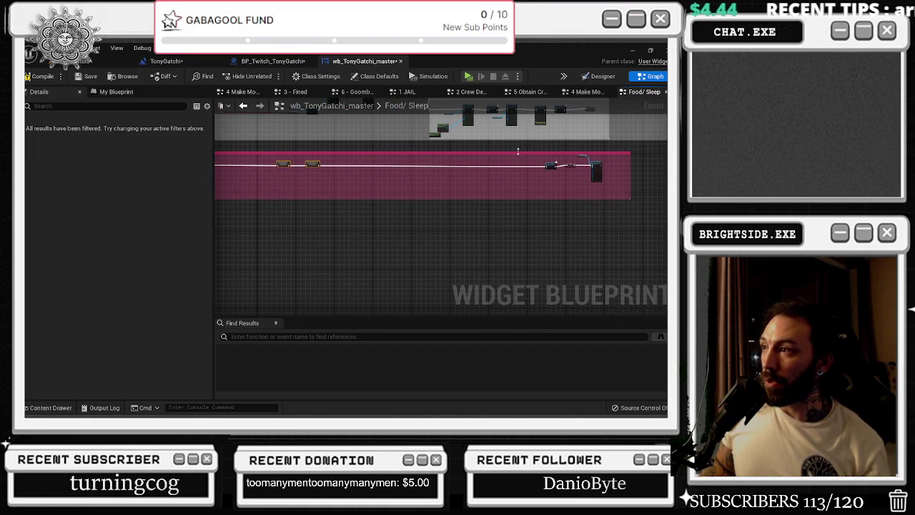
- Reposition the Delay, SET and Set Brush nodes next to the sleeping animation nodes
left_click_drag(595, 172, 463, 172)
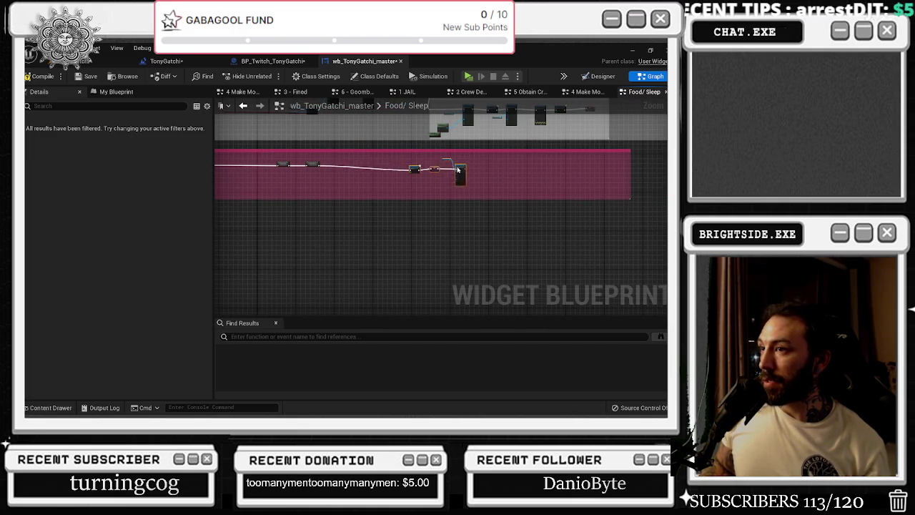
scroll(408, 163, "up", 2)
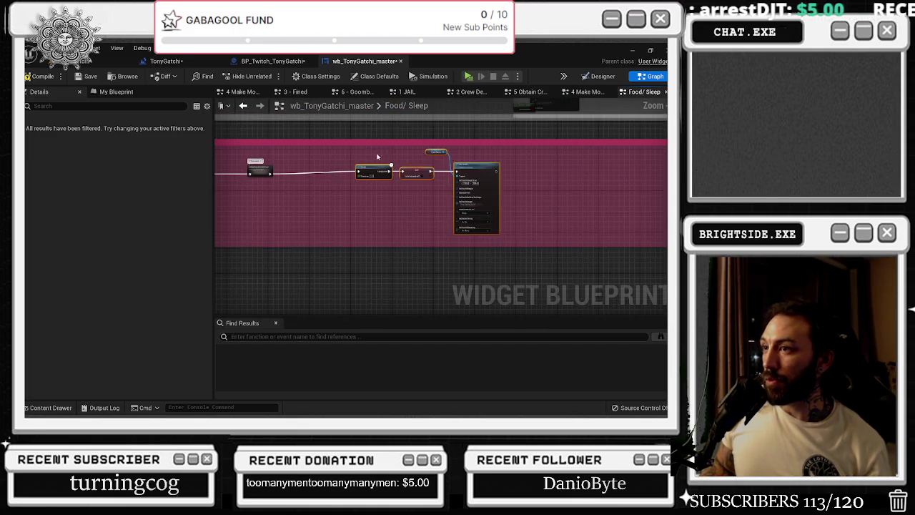
left_click_drag(468, 175, 463, 177)
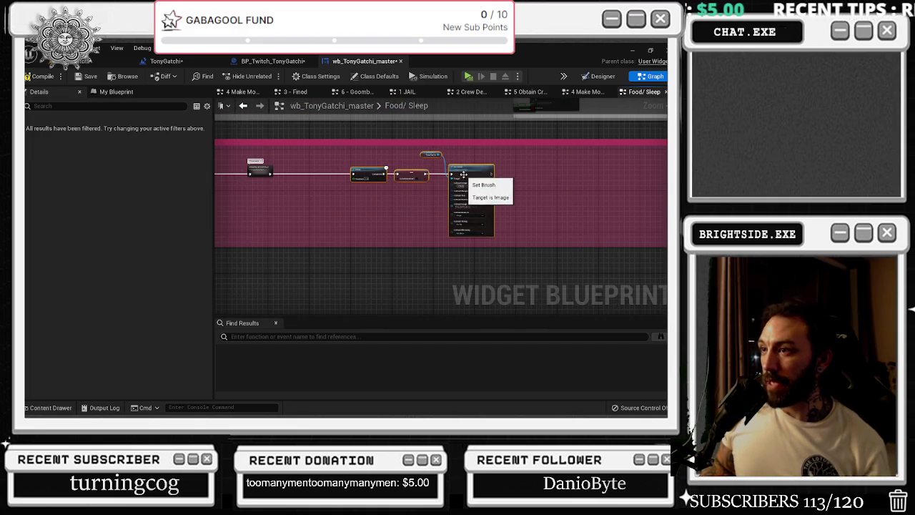
key("ctrl+z")
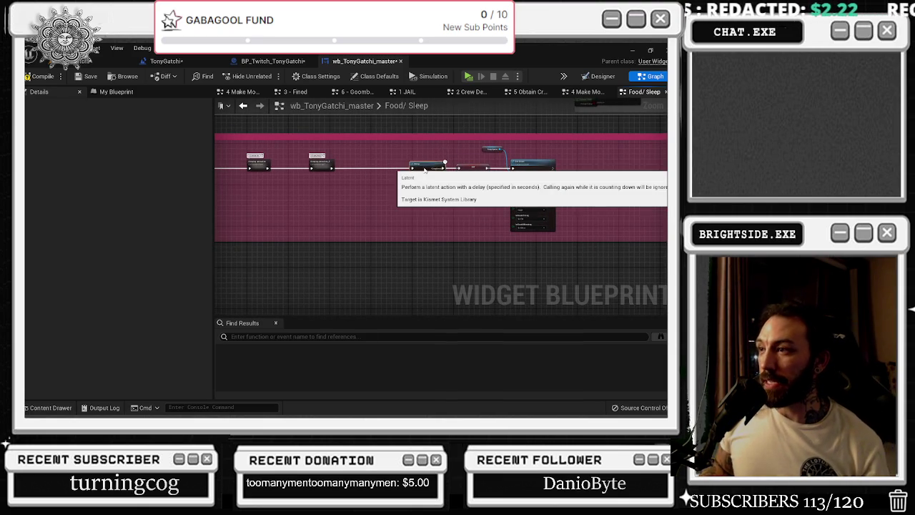
scroll(394, 168, "up", 1)
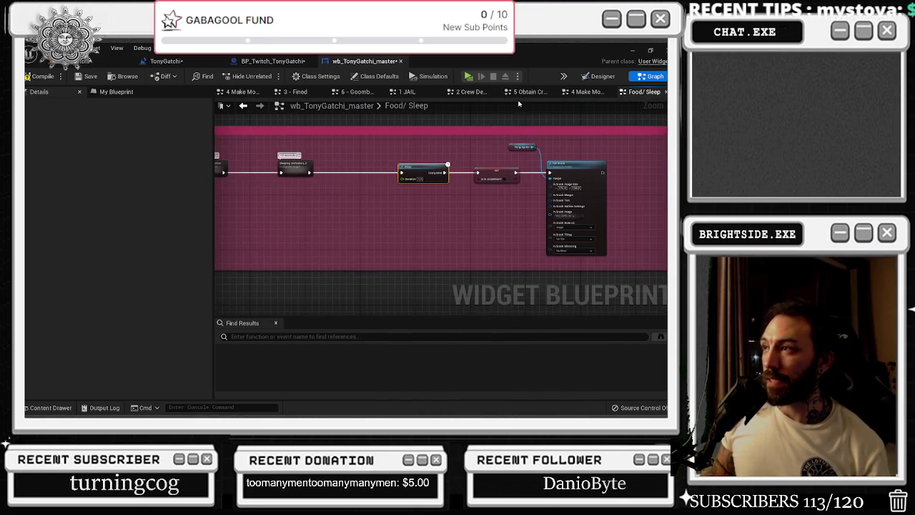
- Set the sleep cooldown label's Text to 25 in the widget Designer
left_click(599, 77)
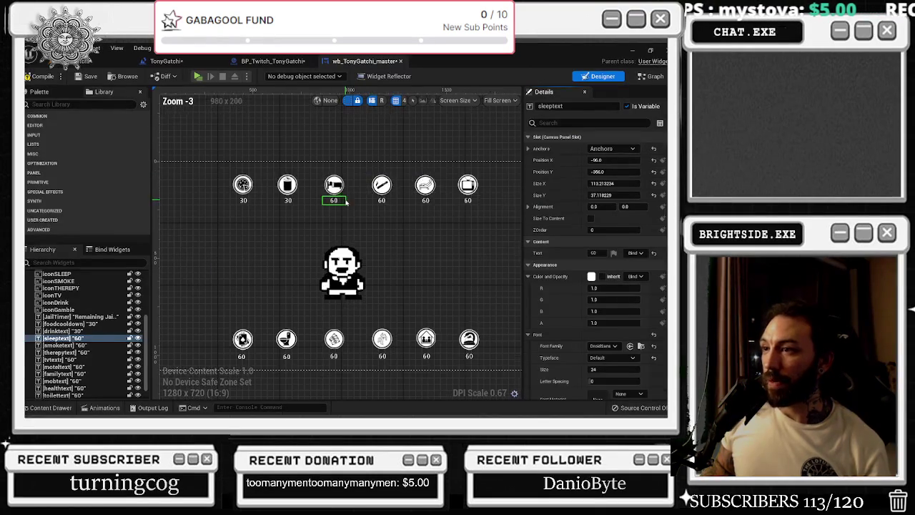
left_click(593, 253)
type("25")
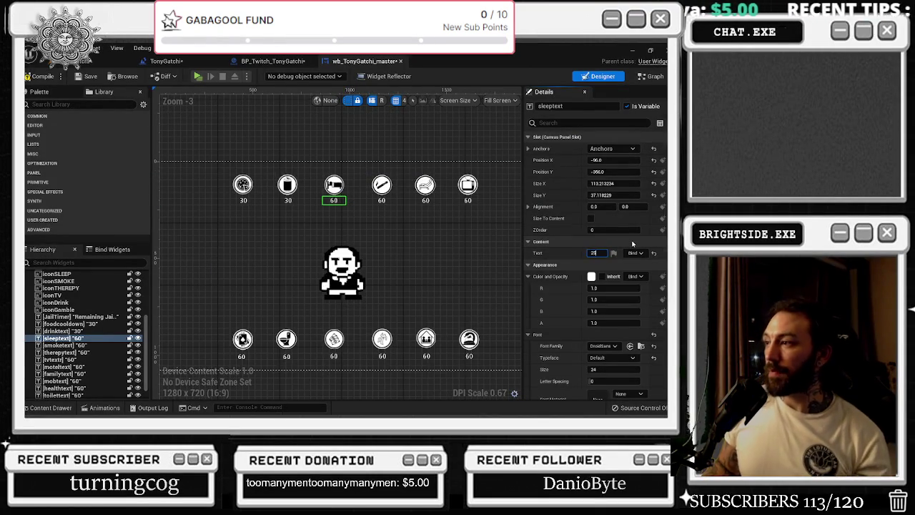
left_click(650, 76)
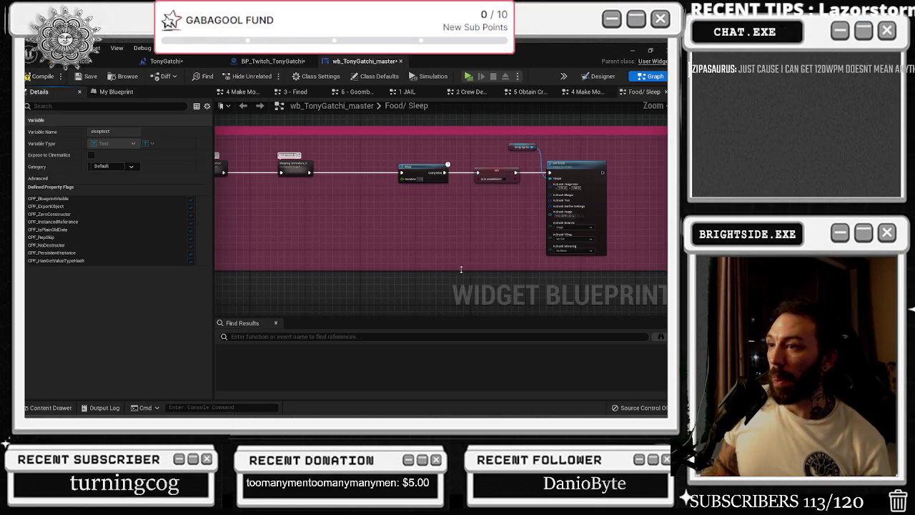
- Move the Delay, Set and Set Brush nodes right and paste a sleeping animation copy onto the sleep line
mouse_move(386, 154)
left_mouse_down()
mouse_move(567, 209)
mouse_move(659, 194)
left_mouse_up()
left_click(341, 241)
left_click(280, 199)
left_click(351, 198)
key("ctrl+v")
left_click_drag(365, 198, 436, 199)
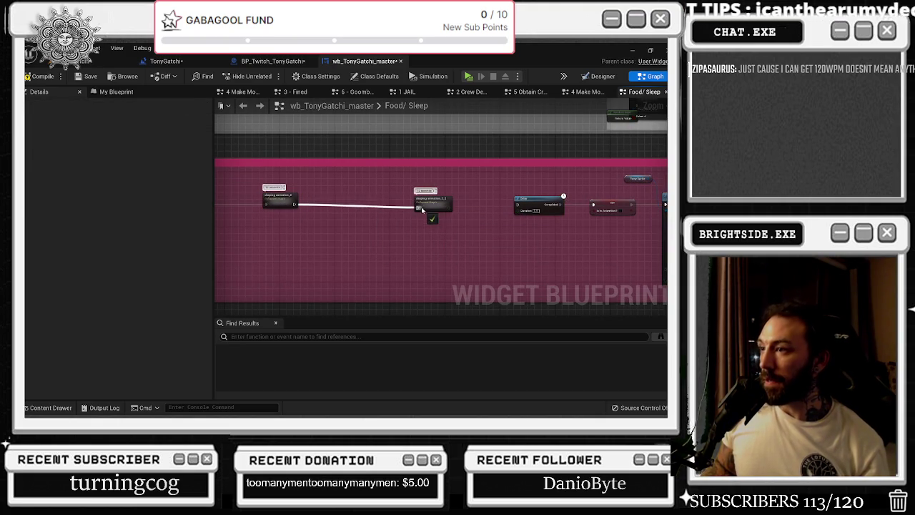
mouse_move(438, 201)
left_mouse_down()
mouse_move(498, 194)
mouse_move(354, 202)
mouse_move(424, 204)
left_mouse_up()
- Paste another sleeping animation copy, space the copies evenly, then compile and save
key("ctrl+v")
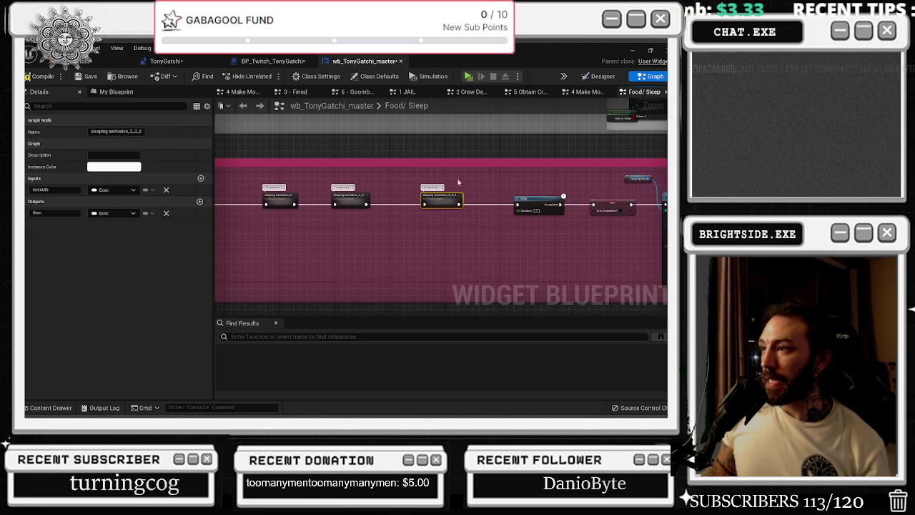
left_click_drag(470, 180, 534, 167)
left_click_drag(417, 184, 420, 185)
left_click_drag(346, 184, 342, 184)
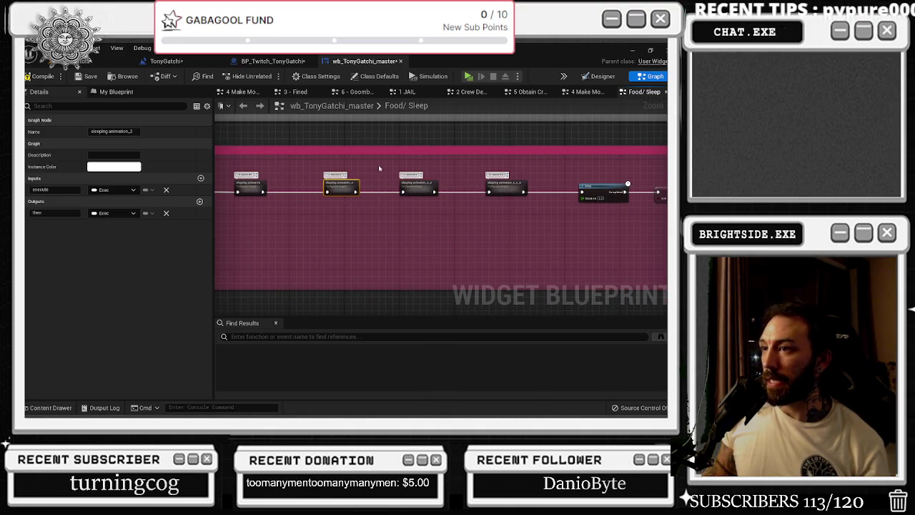
left_click(378, 170)
left_click(80, 77)
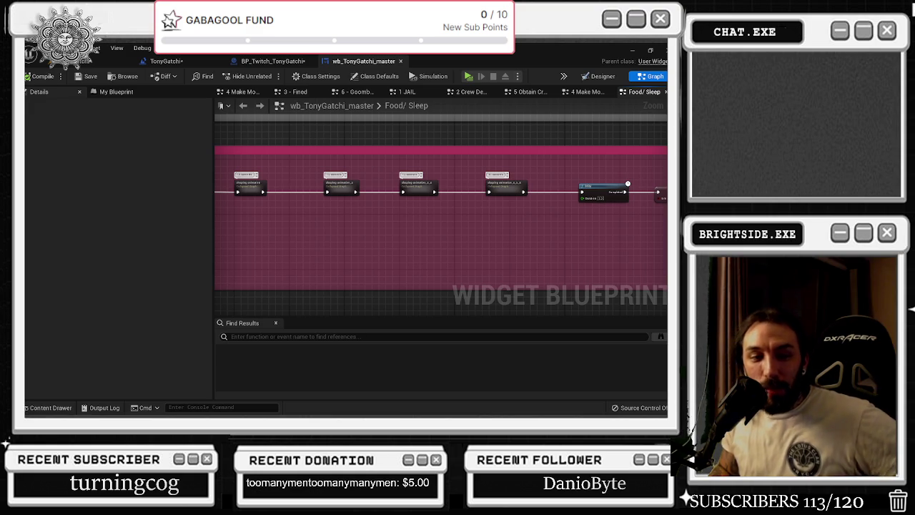
key("alt+Tab")
mouse_move(283, 29)
left_mouse_down()
mouse_move(283, 67)
mouse_move(667, 67)
left_mouse_up()
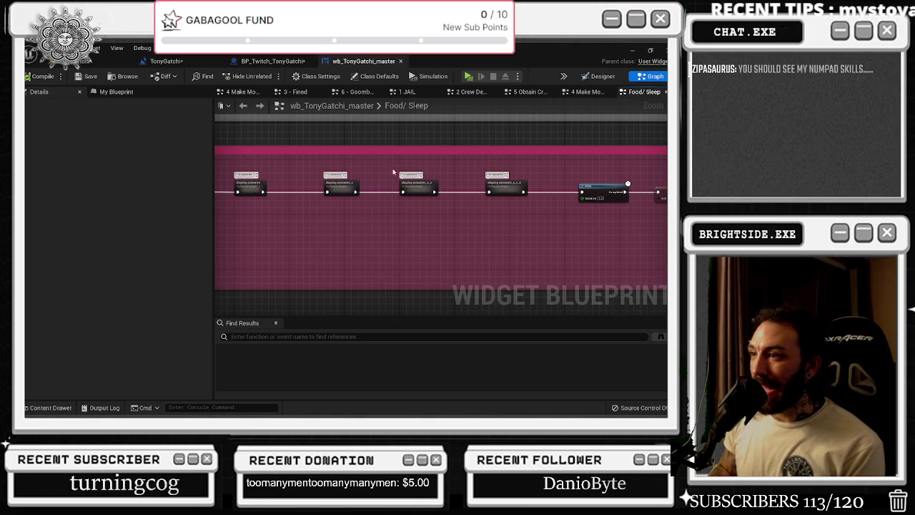
scroll(384, 171, "down", 4)
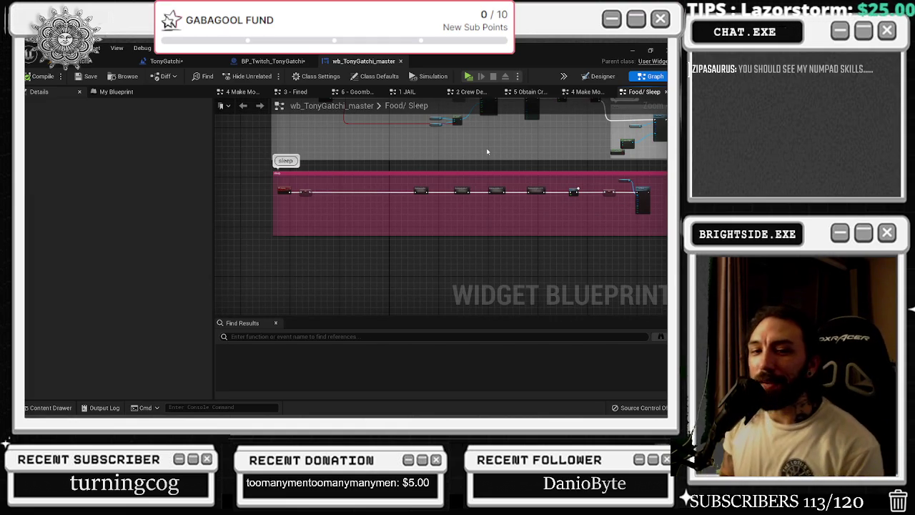
left_click_drag(487, 152, 361, 154)
- Undo, move the two selected nodes left, and set the sleep label's Text to 60
key("ctrl+z")
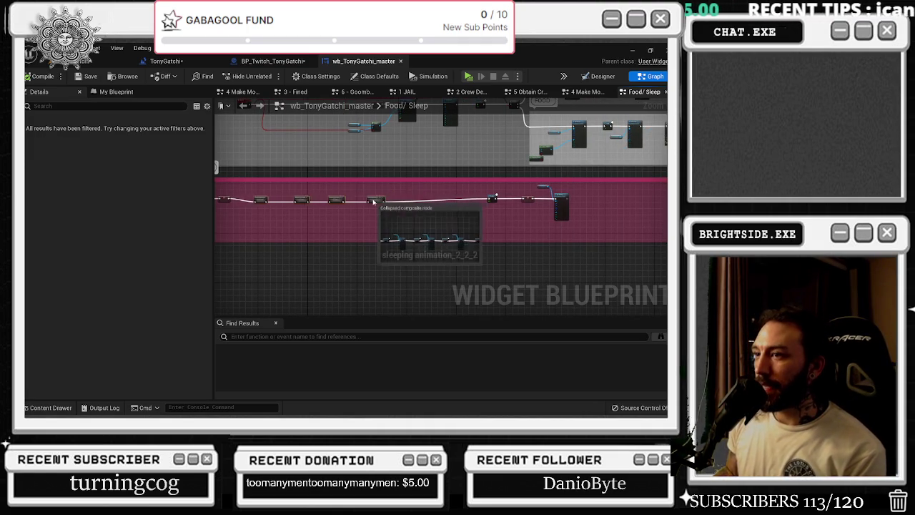
scroll(490, 198, "up", 3)
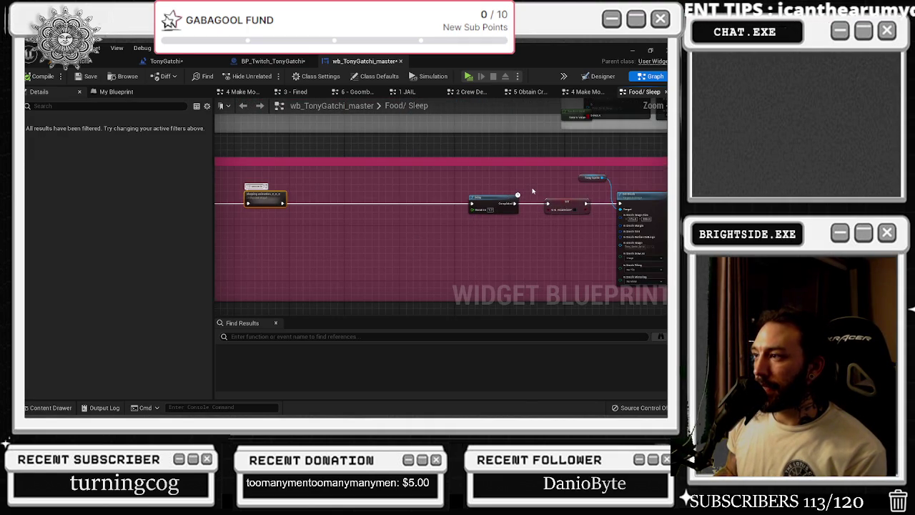
left_click_drag(561, 202, 484, 202)
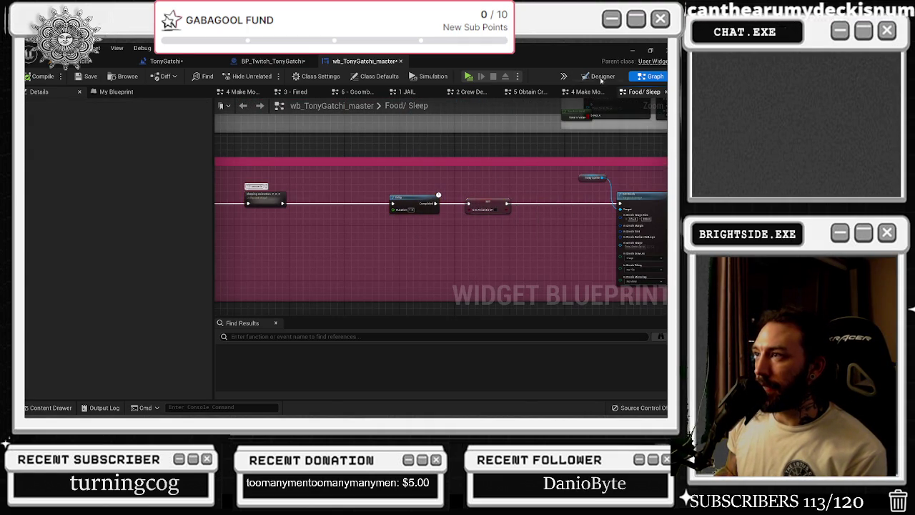
left_click(600, 76)
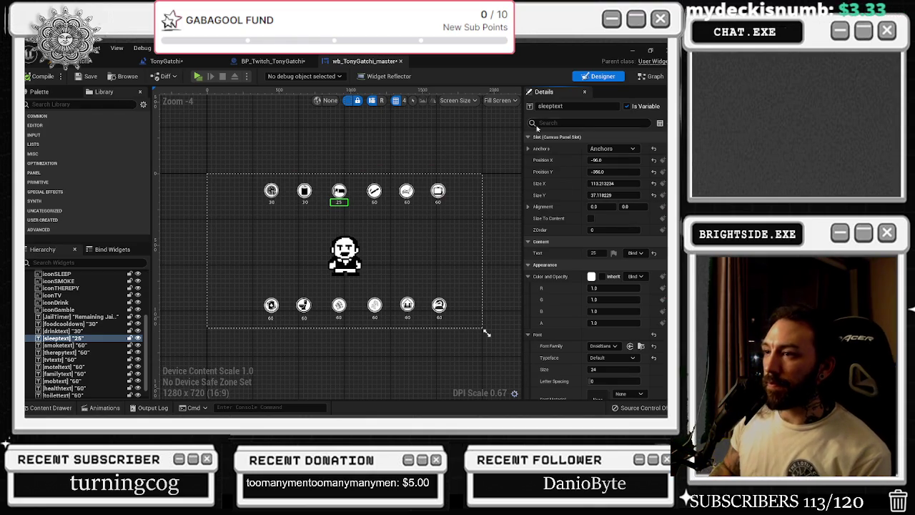
left_click(593, 252)
type("60")
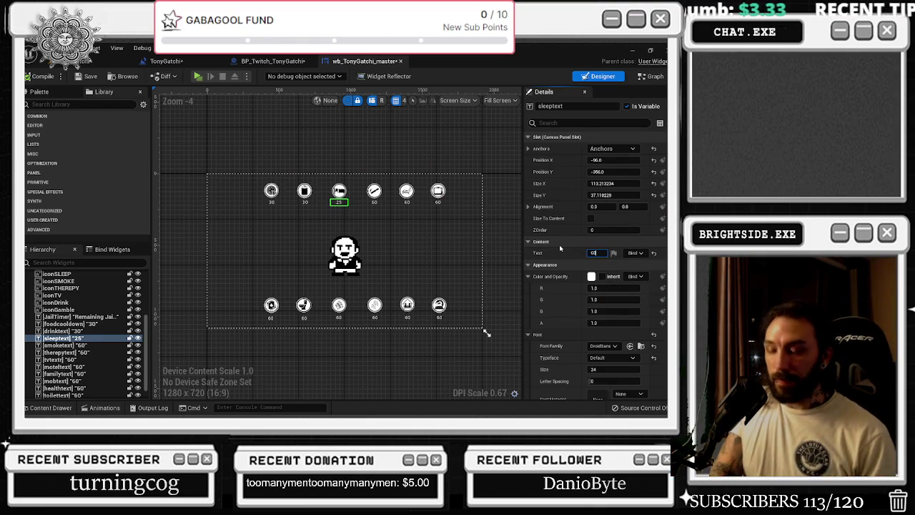
key("Return")
key("shift+F4")
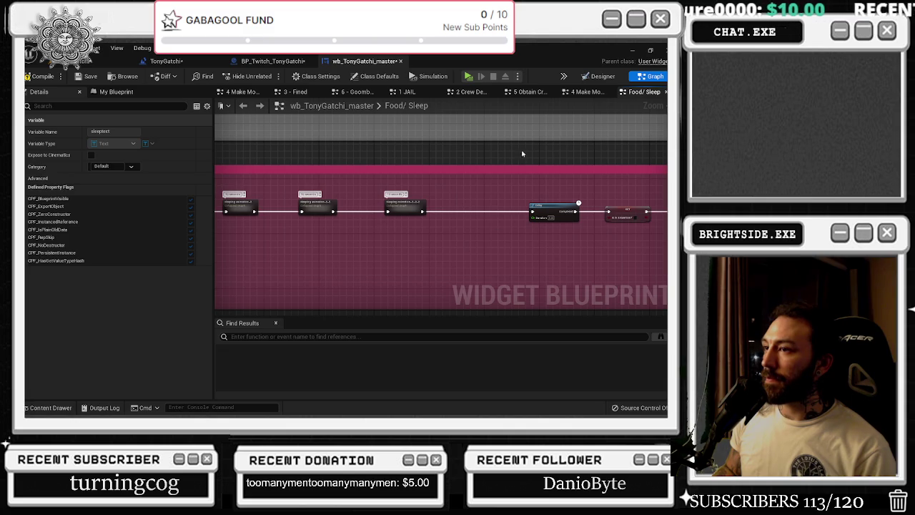
- Change the sleep label's value to 49 and bring up the TonyGatchi level blueprint
left_click(600, 77)
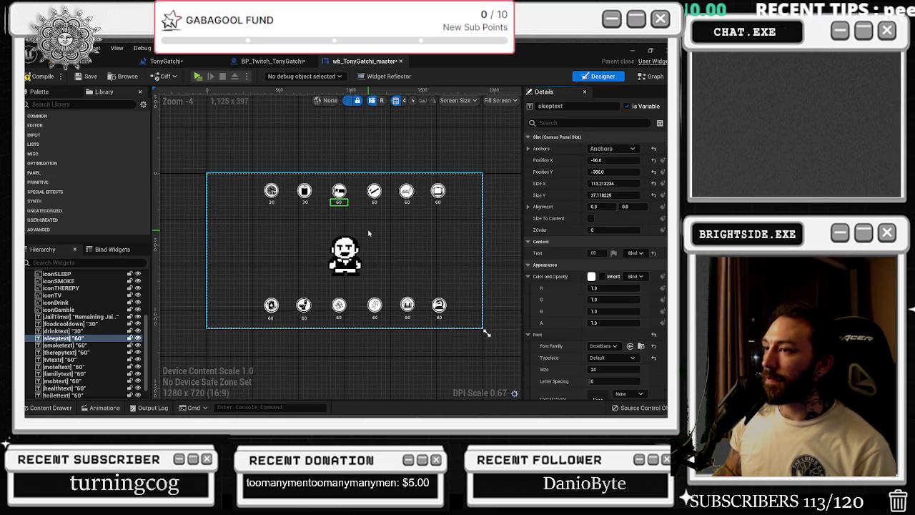
left_click(594, 253)
type("49")
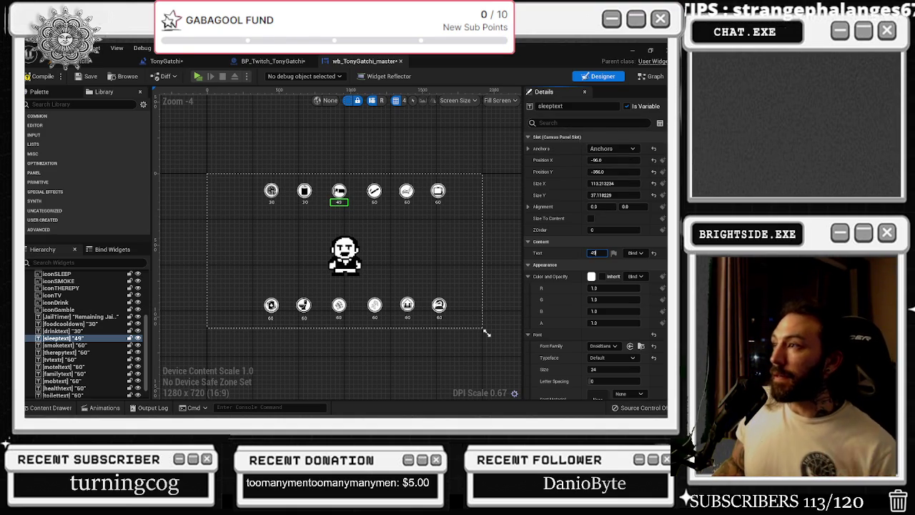
left_click(652, 75)
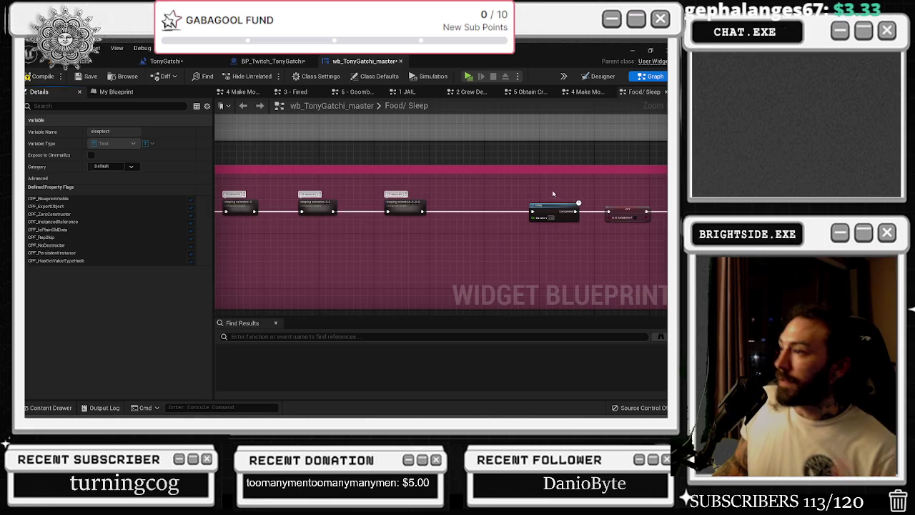
left_click_drag(553, 193, 397, 190)
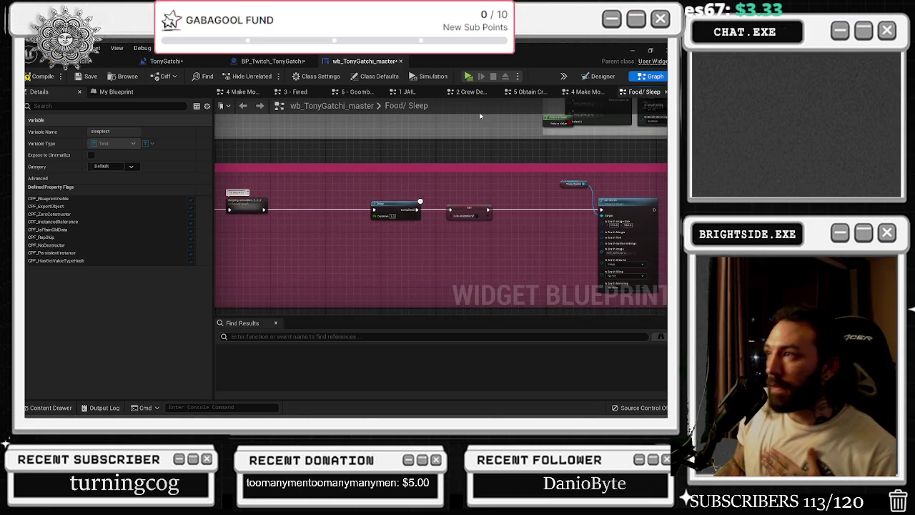
left_click(598, 76)
scroll(377, 214, "up", 4)
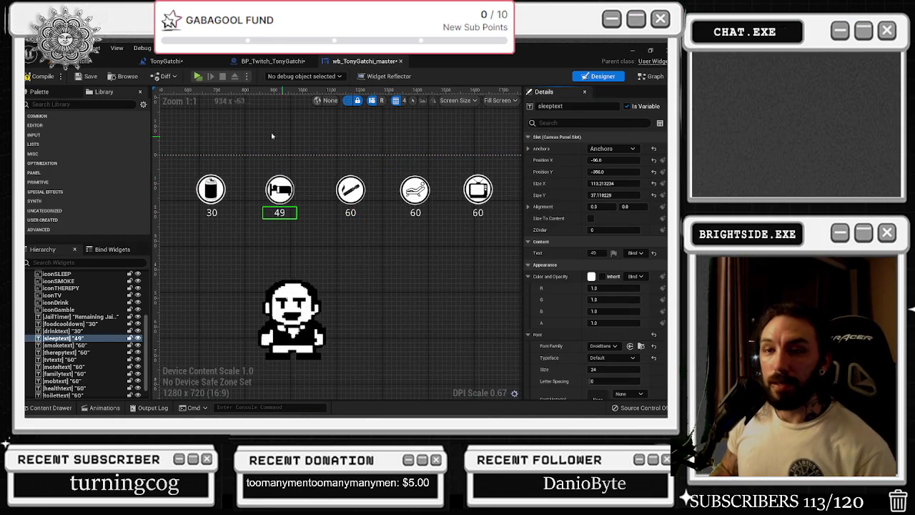
left_click(166, 62)
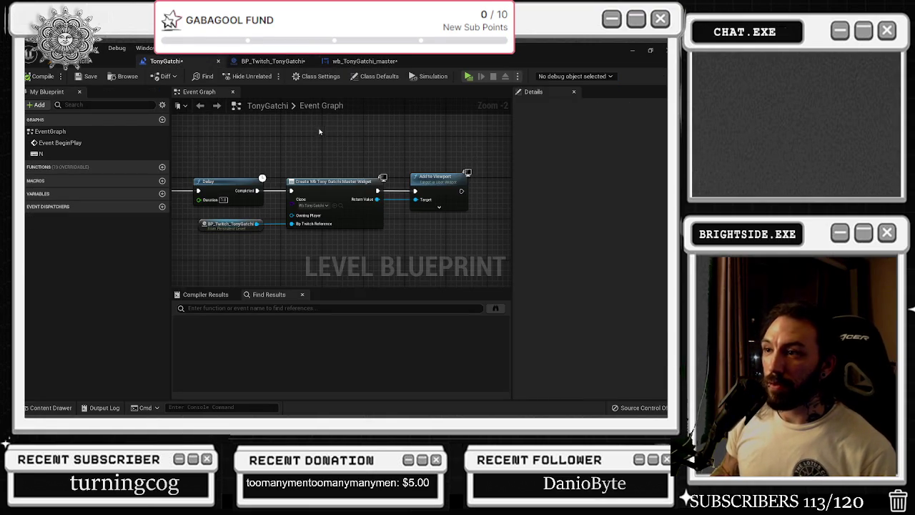
- Follow the Twitch blueprint's Smoke event into the widget graph and back to the Twitch event graph
left_click_drag(272, 62, 364, 62)
scroll(384, 189, "down", 7)
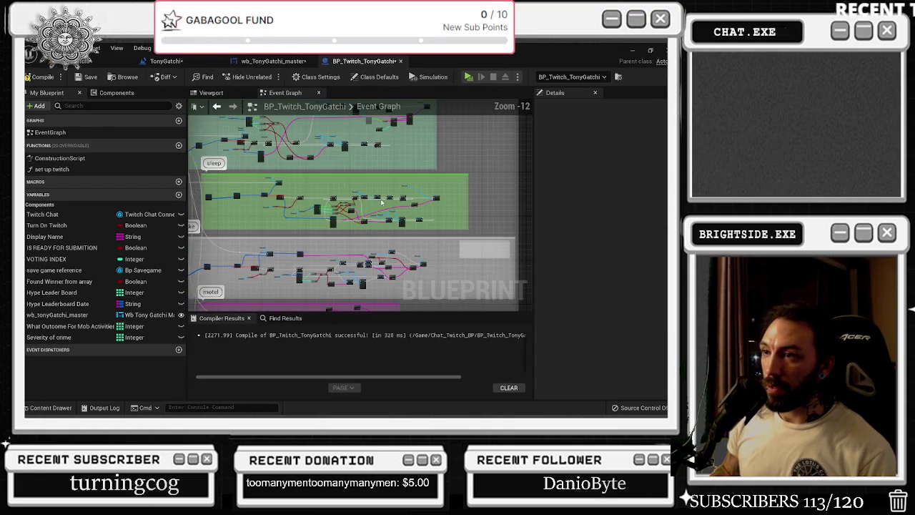
scroll(356, 228, "up", 8)
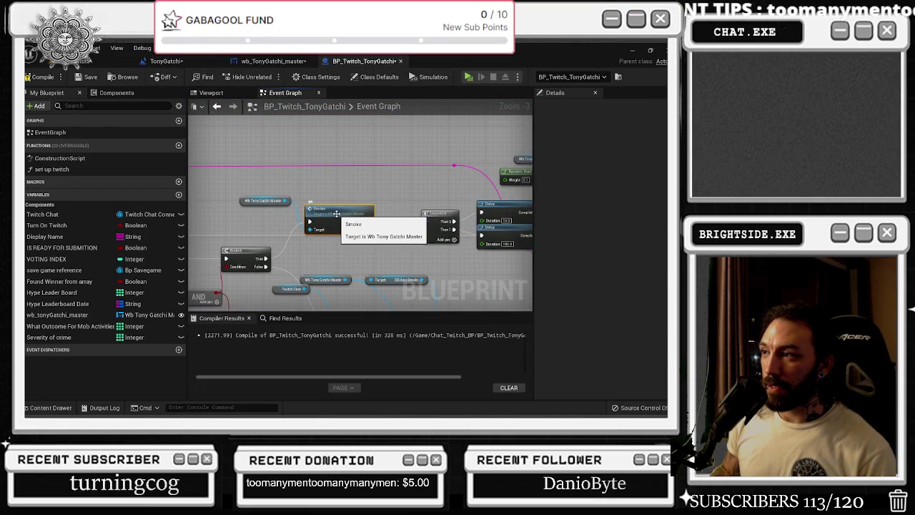
double_click(336, 213)
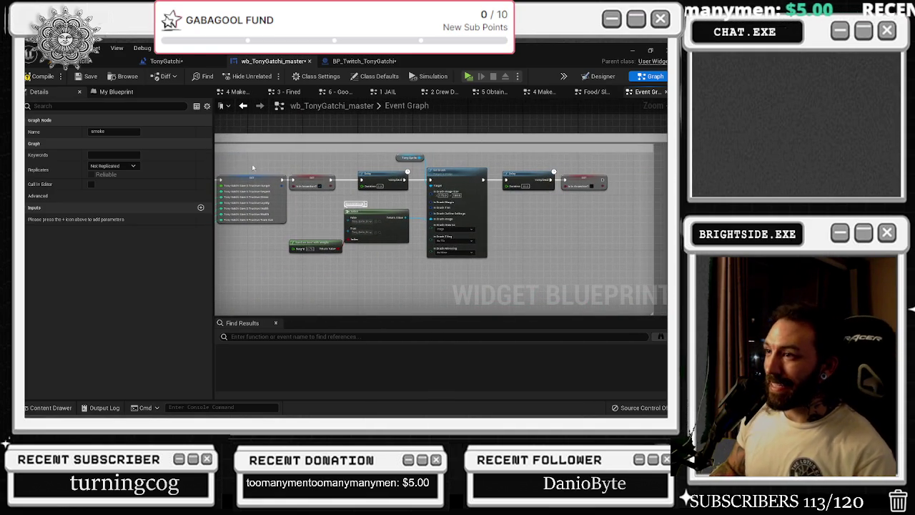
left_click_drag(271, 172, 451, 168)
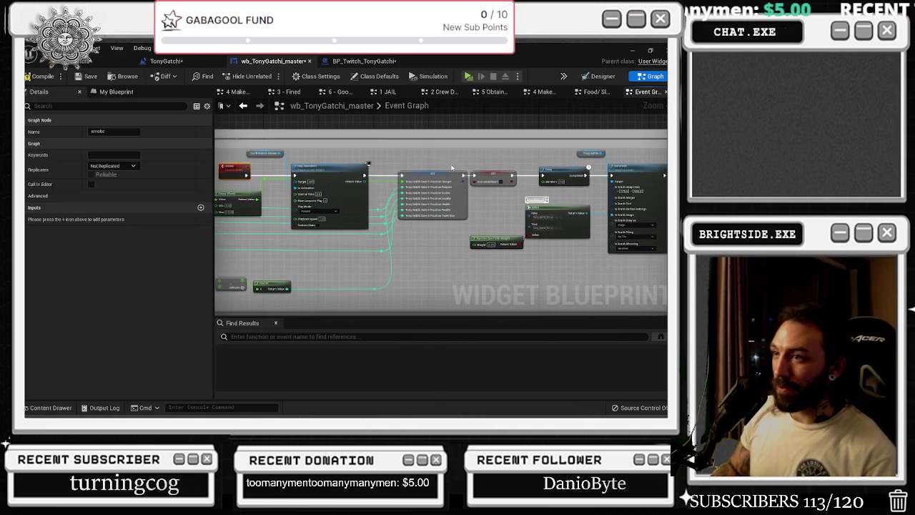
left_click(244, 107)
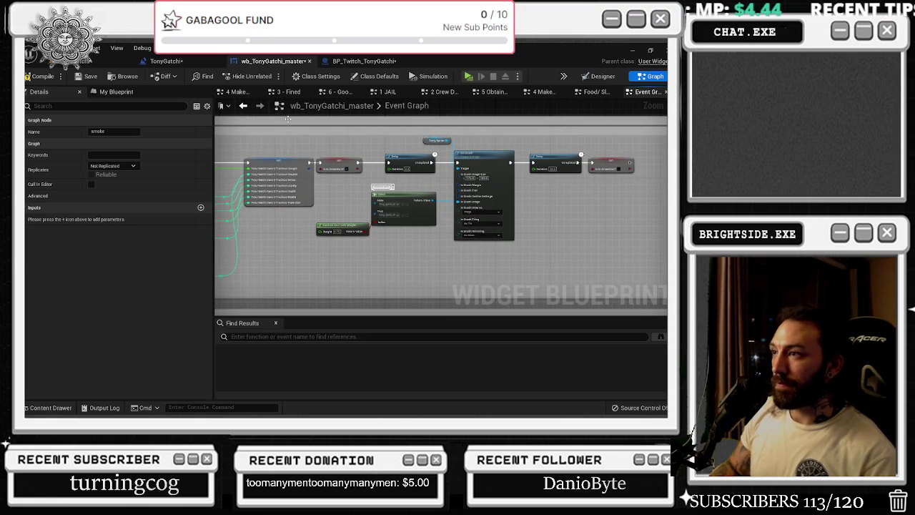
left_click(243, 106)
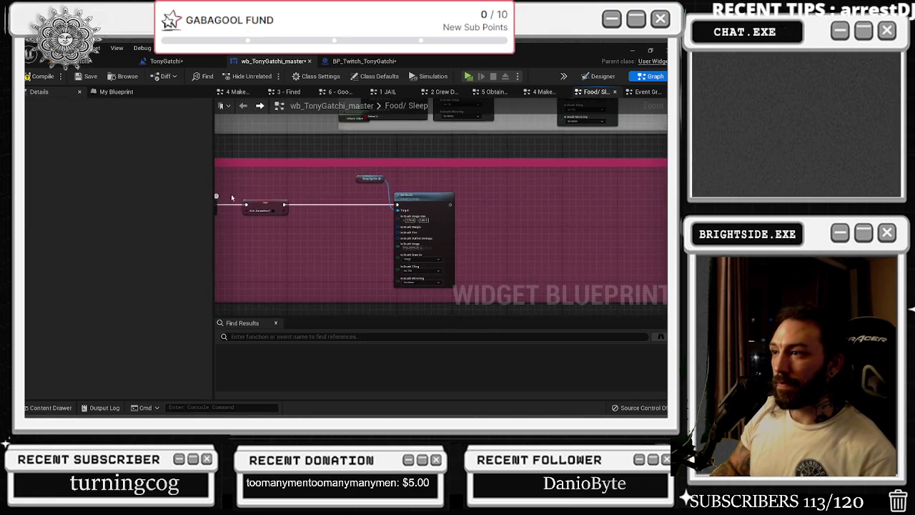
scroll(434, 210, "down", 3)
scroll(382, 210, "up", 1)
scroll(370, 216, "down", 4)
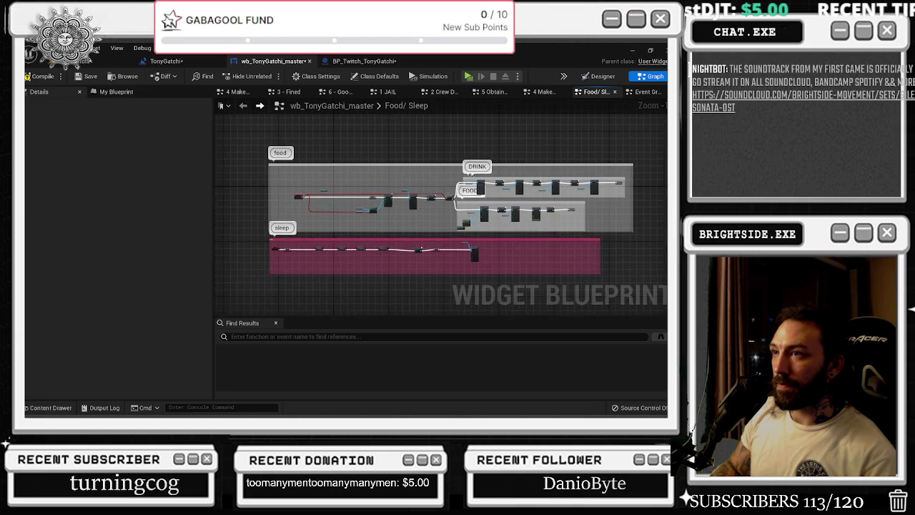
left_click(363, 60)
- Inspect the smoke chain's Delay, Branch, Send Twitch Message and Sequence nodes, then return to the TonyGatchi level
left_click_drag(459, 208, 343, 198)
left_click(413, 213)
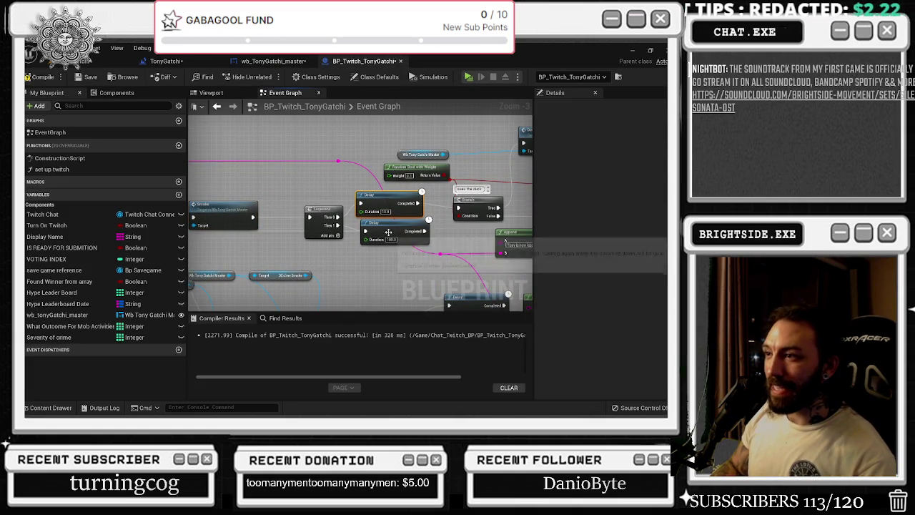
left_click_drag(389, 232, 389, 241)
mouse_move(477, 203)
left_mouse_down()
mouse_move(314, 157)
mouse_move(337, 163)
left_mouse_up()
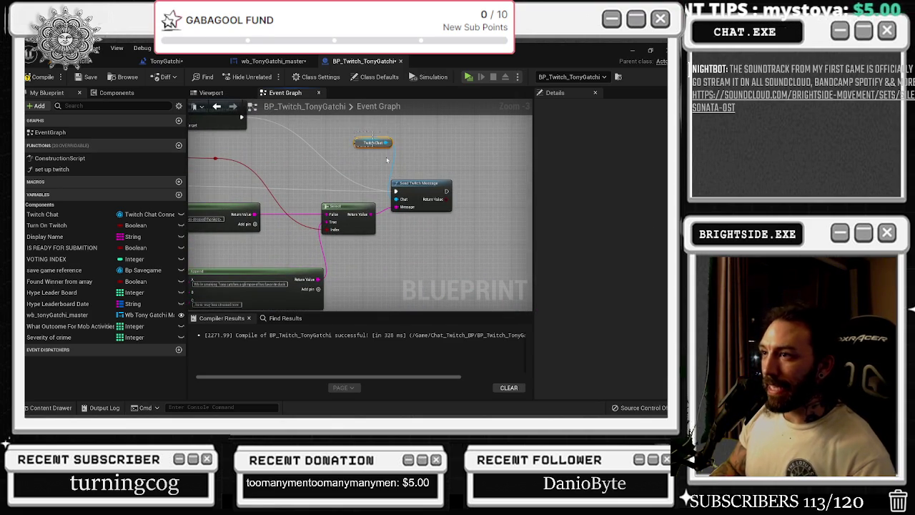
left_click(420, 185)
left_click_drag(250, 204, 400, 188)
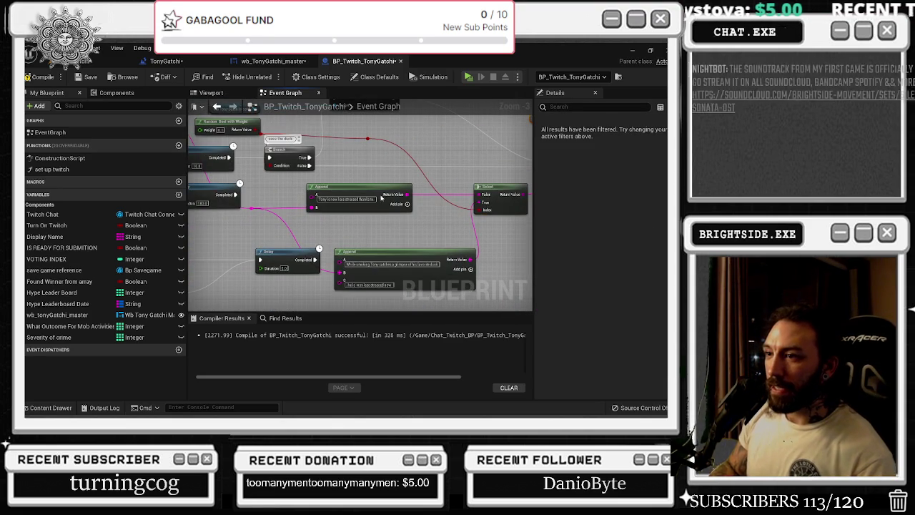
left_click_drag(242, 220, 392, 234)
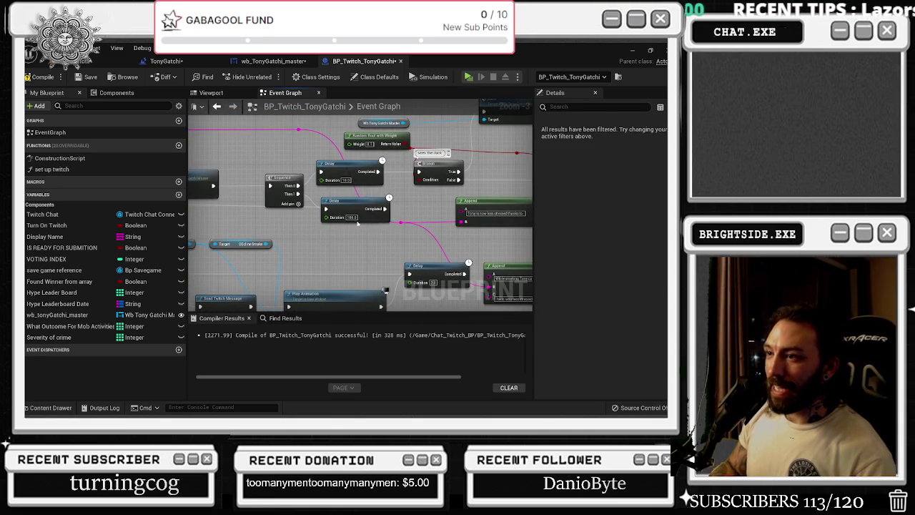
scroll(319, 234, "down", 3)
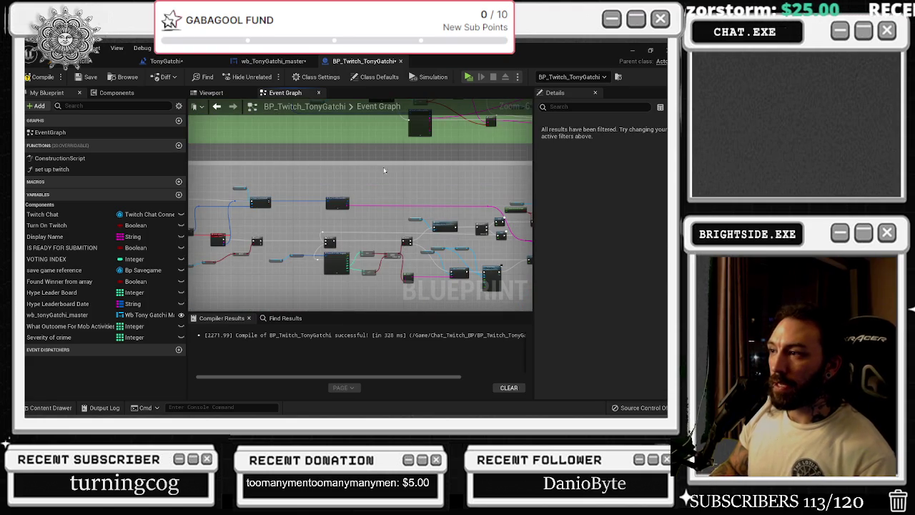
left_click(160, 62)
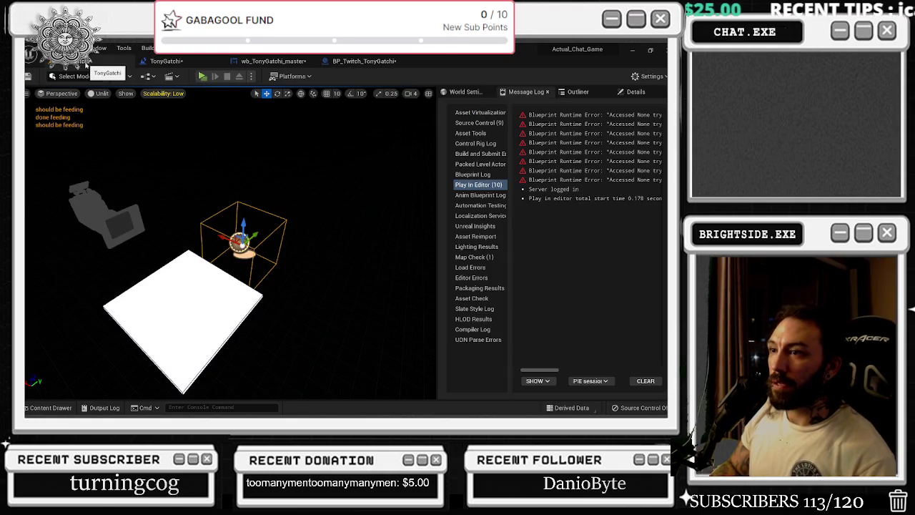
- Bring the wb_TonyGatchi_master widget blueprint to the front
left_click(158, 62)
left_click(247, 62)
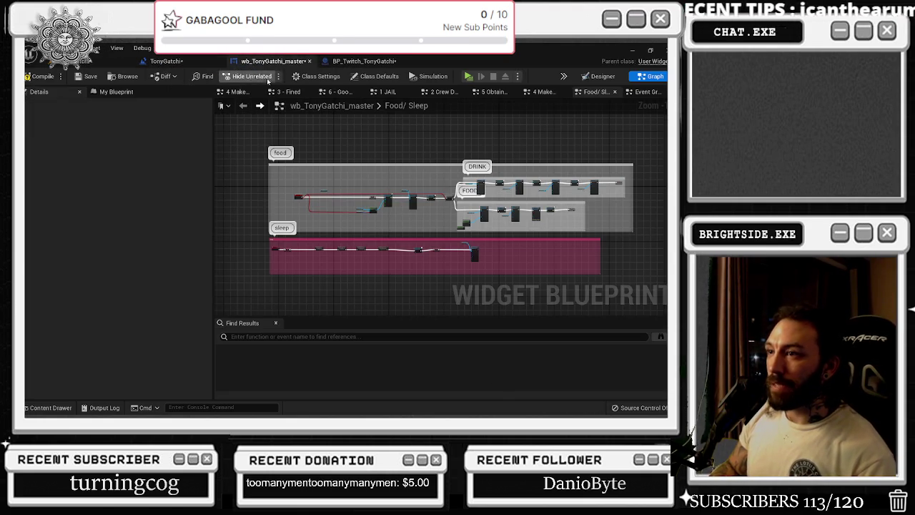
left_click(380, 61)
left_click(273, 61)
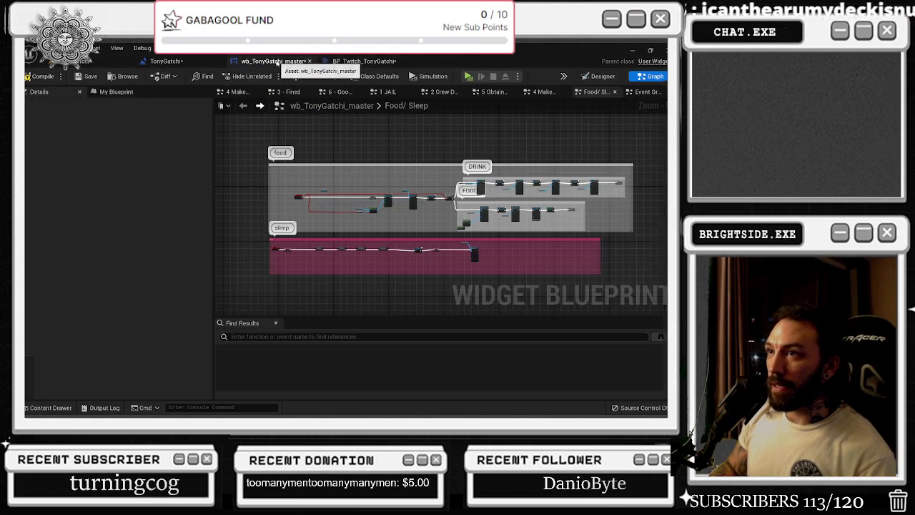
- Set the smoketext label's Text to 180, then view the Twitch graph's drink and sleep groups
left_click(599, 76)
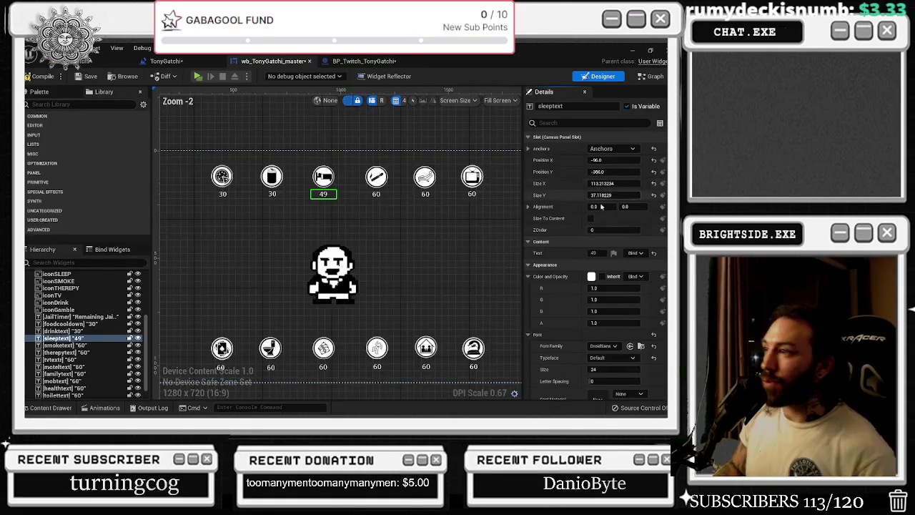
left_click(593, 253)
left_click(376, 194)
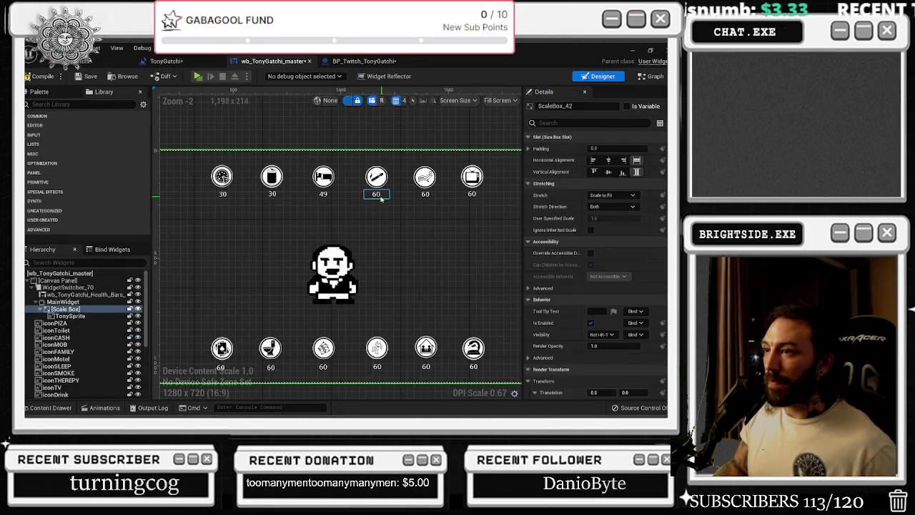
left_click(593, 252)
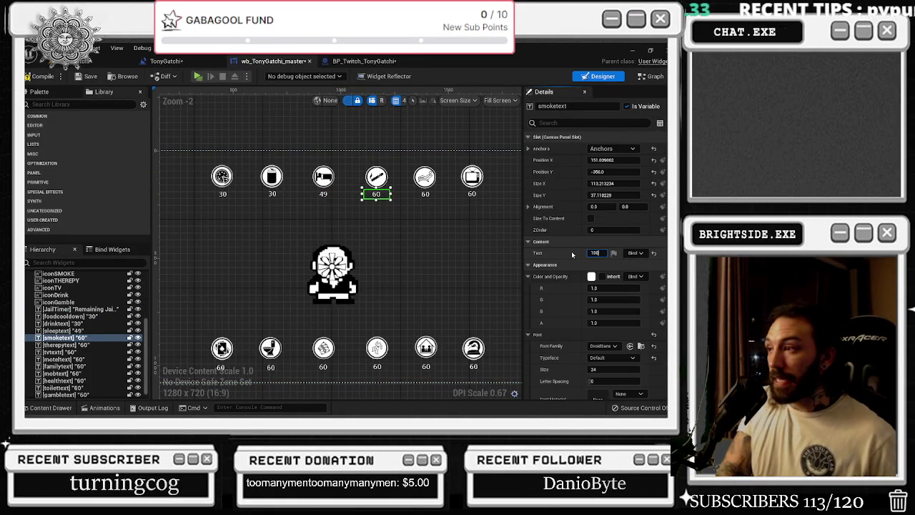
key("Return")
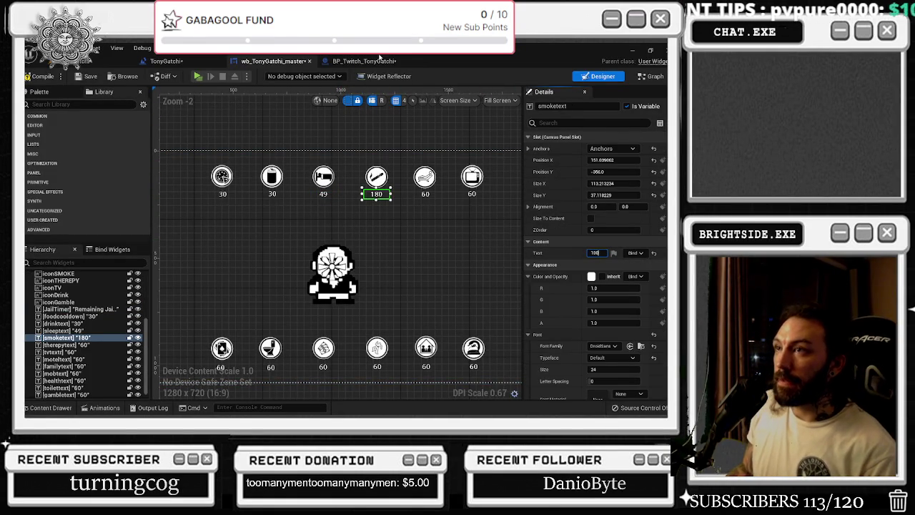
left_click(380, 60)
left_click_drag(412, 185, 494, 286)
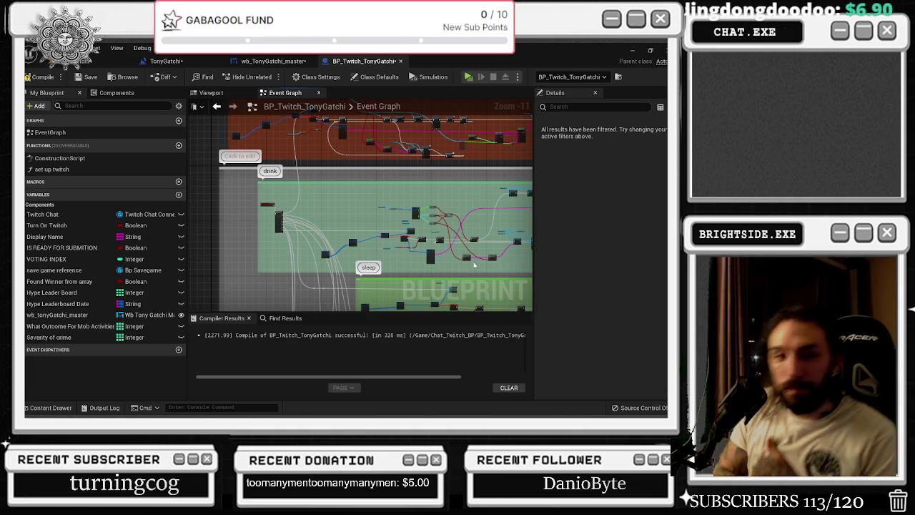
mouse_move(446, 226)
left_mouse_down()
mouse_move(436, 293)
mouse_move(400, 228)
mouse_move(332, 153)
left_mouse_up()
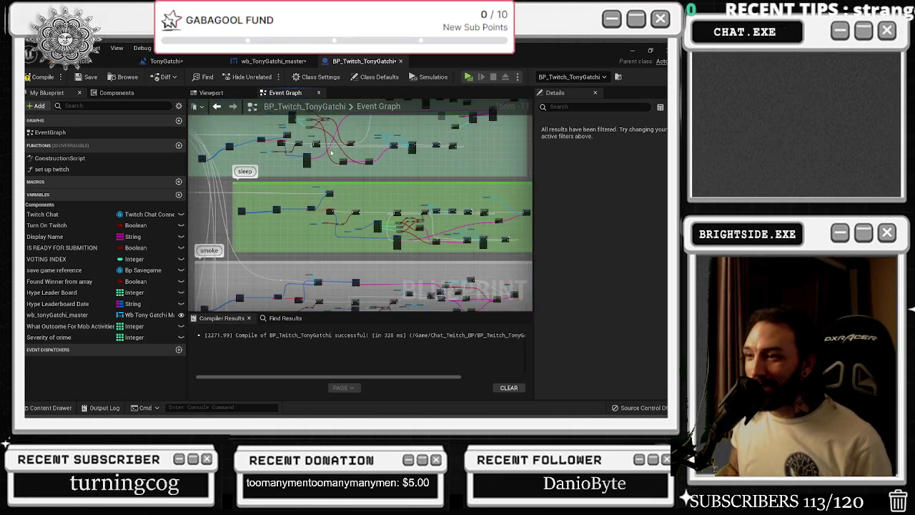
scroll(482, 211, "up", 8)
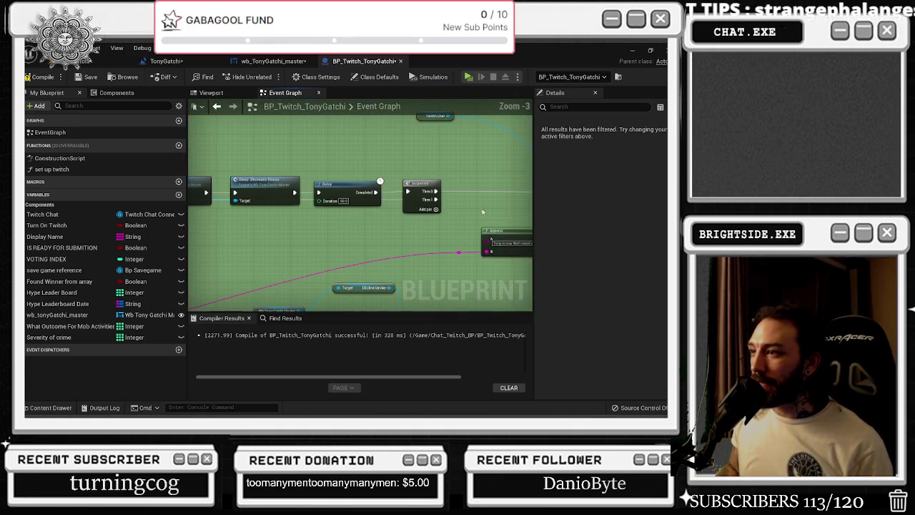
left_click_drag(483, 212, 345, 237)
scroll(345, 237, "down", 1)
scroll(345, 236, "down", 7)
mouse_move(404, 206)
left_mouse_down()
mouse_move(440, 202)
mouse_move(426, 232)
left_mouse_up()
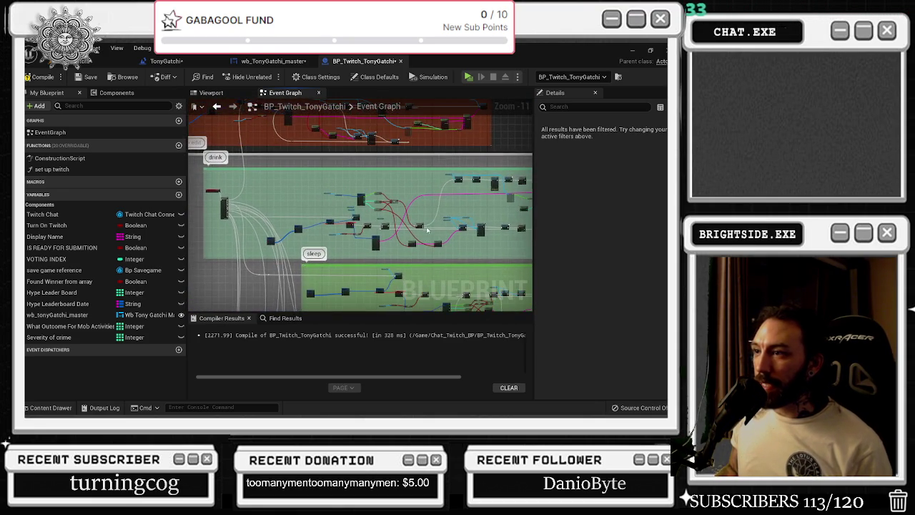
scroll(426, 232, "up", 8)
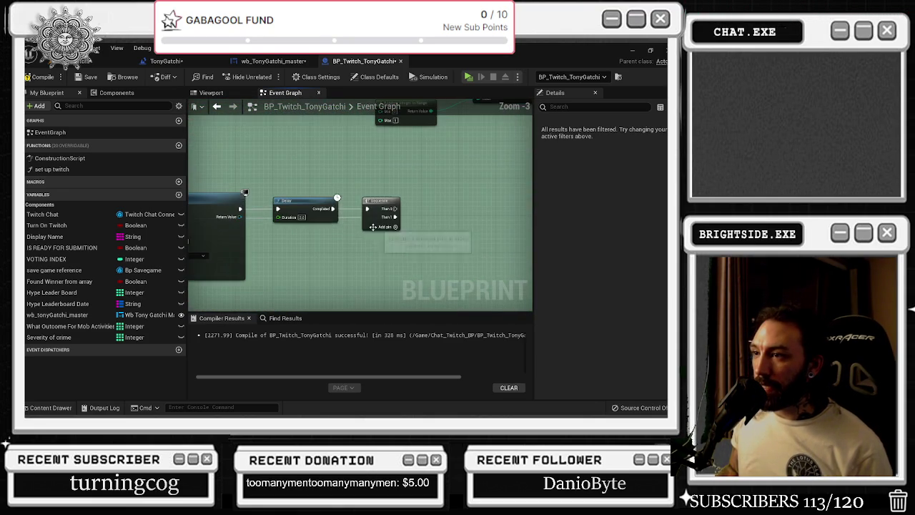
left_click_drag(345, 241, 523, 236)
scroll(523, 237, "down", 2)
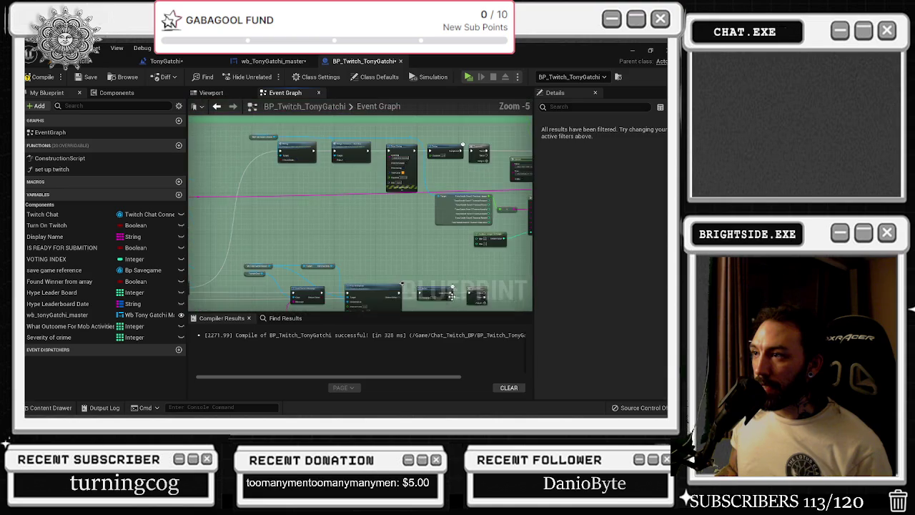
left_click_drag(477, 209, 264, 284)
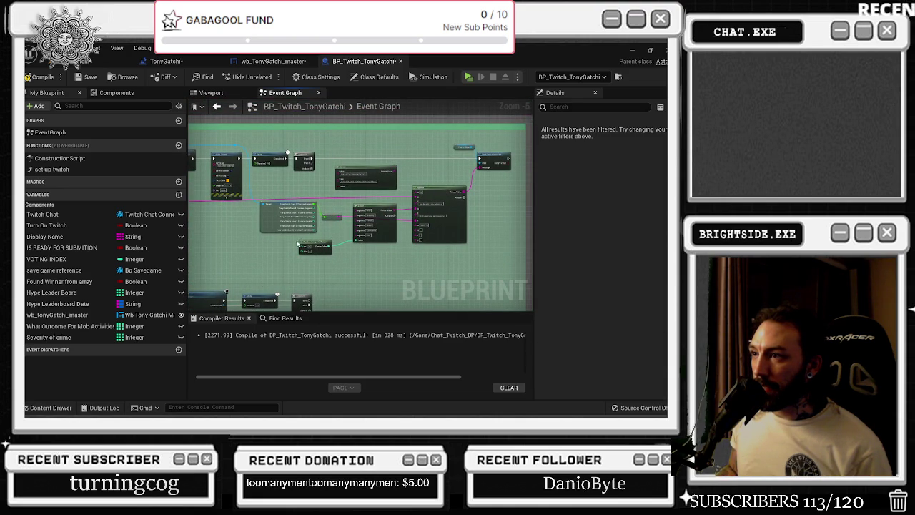
left_click_drag(283, 252, 516, 195)
mouse_move(282, 249)
left_mouse_down()
mouse_move(452, 250)
mouse_move(505, 265)
left_mouse_up()
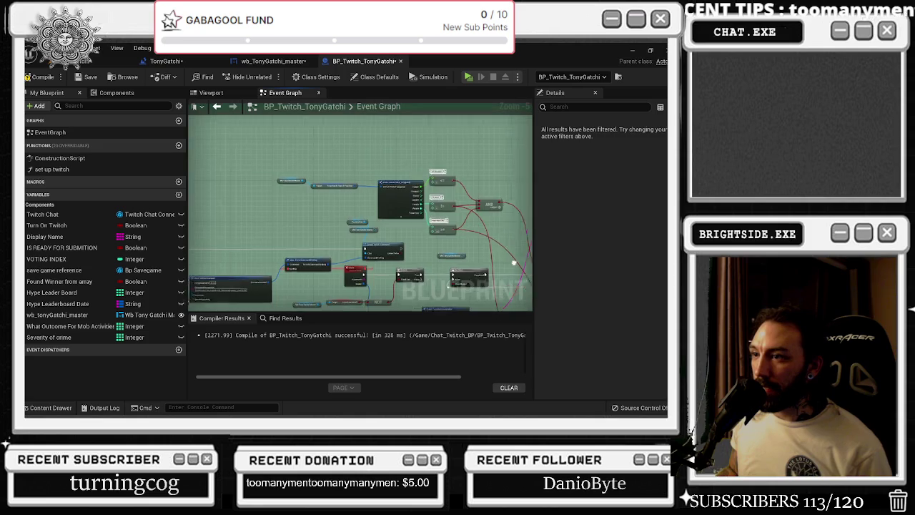
scroll(339, 256, "up", 5)
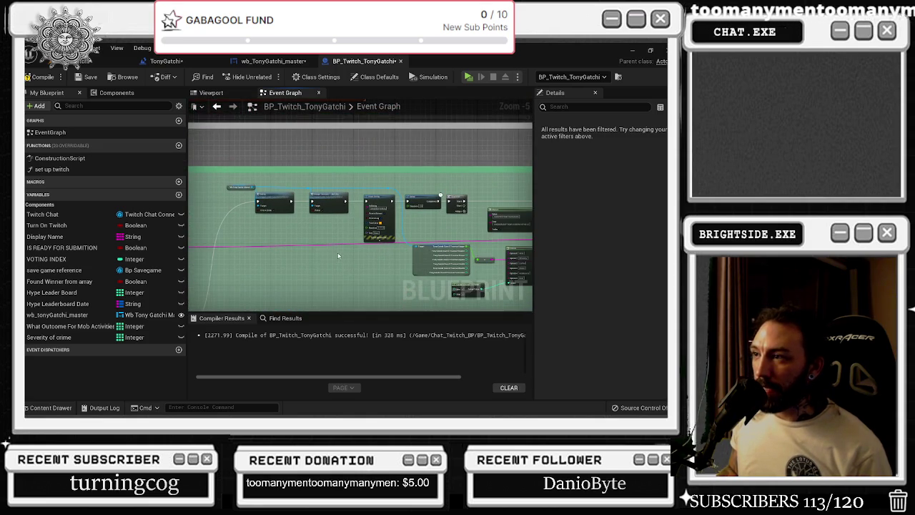
scroll(338, 256, "up", 1)
scroll(351, 212, "up", 1)
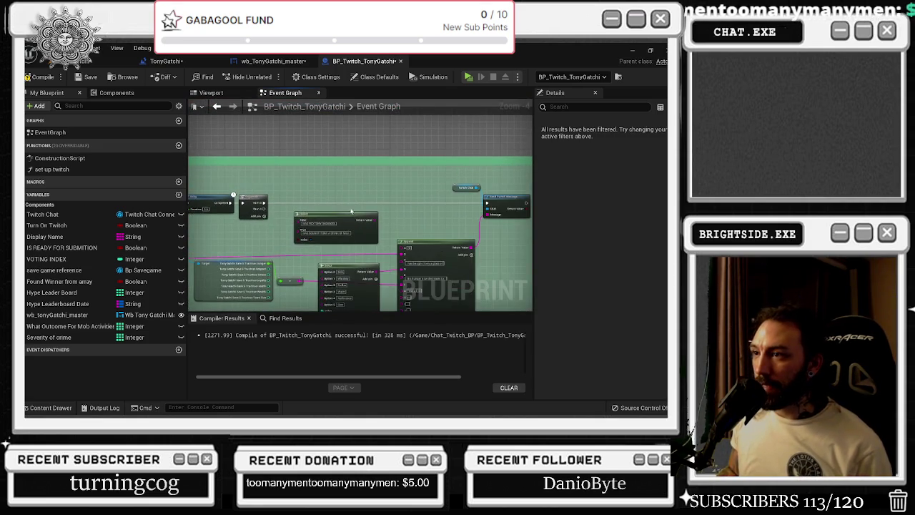
scroll(343, 207, "down", 6)
scroll(336, 200, "up", 5)
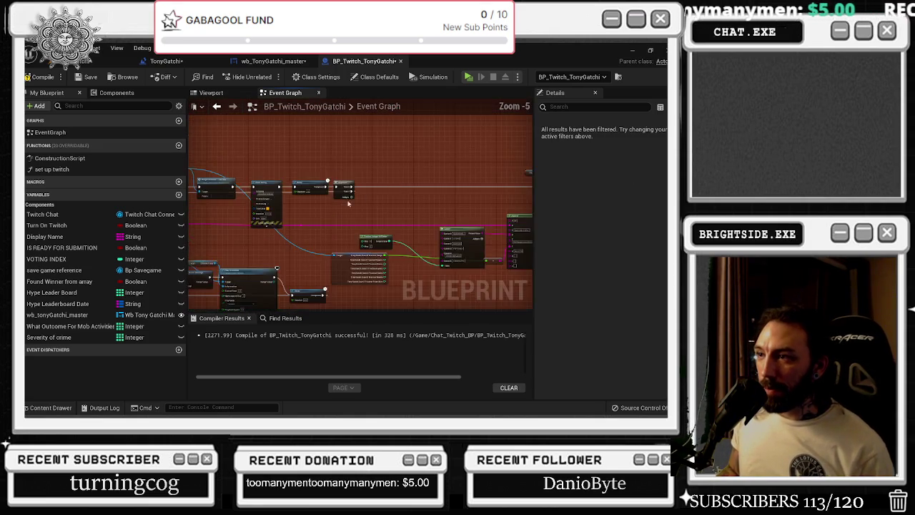
- Paste a Delay node after the first Sequence node and wire it into the execution chain
scroll(325, 199, "up", 2)
scroll(325, 199, "down", 4)
scroll(362, 207, "up", 3)
mouse_move(363, 196)
left_mouse_down()
mouse_move(381, 270)
mouse_move(331, 225)
mouse_move(221, 213)
mouse_move(546, 246)
mouse_move(344, 233)
mouse_move(371, 226)
left_mouse_up()
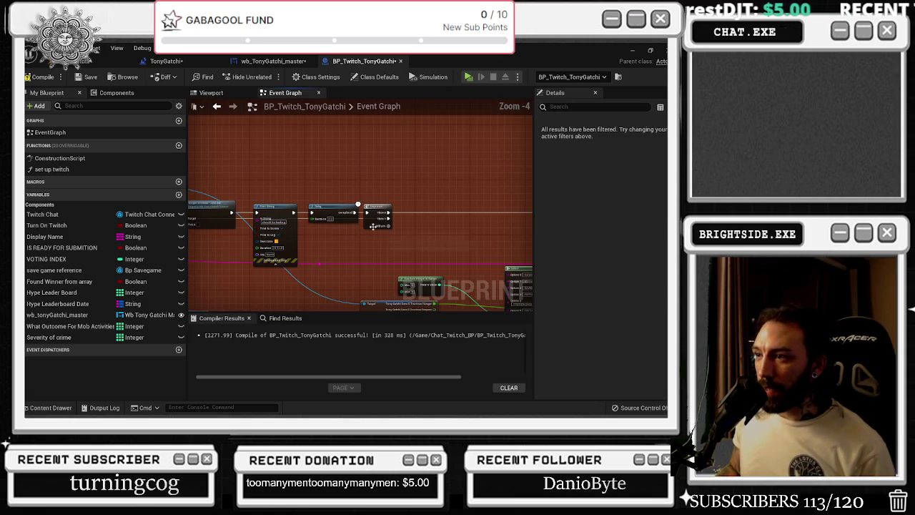
scroll(370, 229, "up", 1)
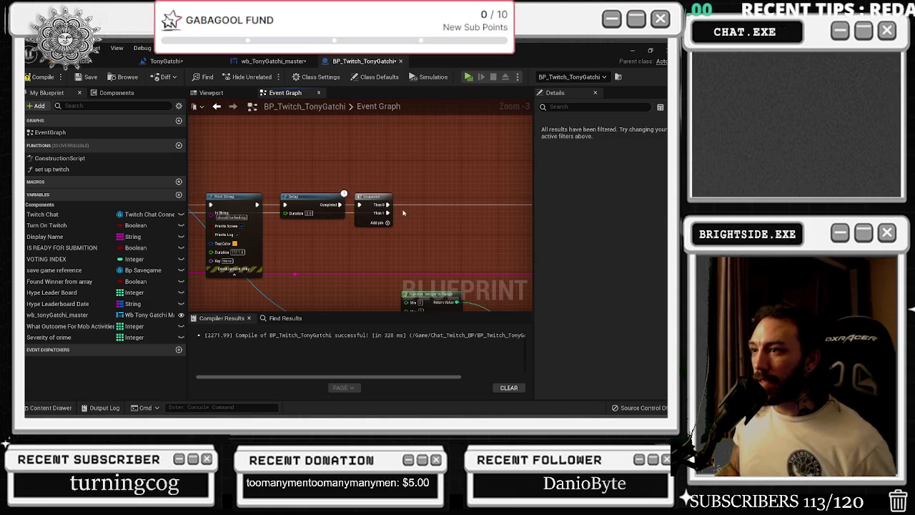
key("ctrl+v")
mouse_move(415, 213)
left_mouse_down()
mouse_move(350, 235)
mouse_move(228, 236)
left_mouse_up()
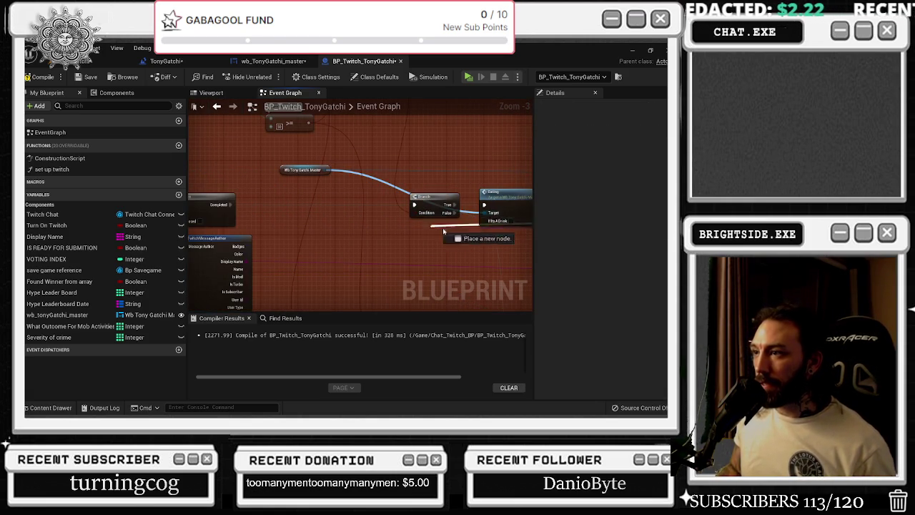
mouse_move(490, 224)
left_mouse_down()
mouse_move(504, 243)
mouse_move(362, 262)
mouse_move(159, 241)
mouse_move(404, 243)
mouse_move(304, 240)
mouse_move(261, 230)
mouse_move(239, 213)
mouse_move(433, 235)
mouse_move(192, 147)
left_mouse_up()
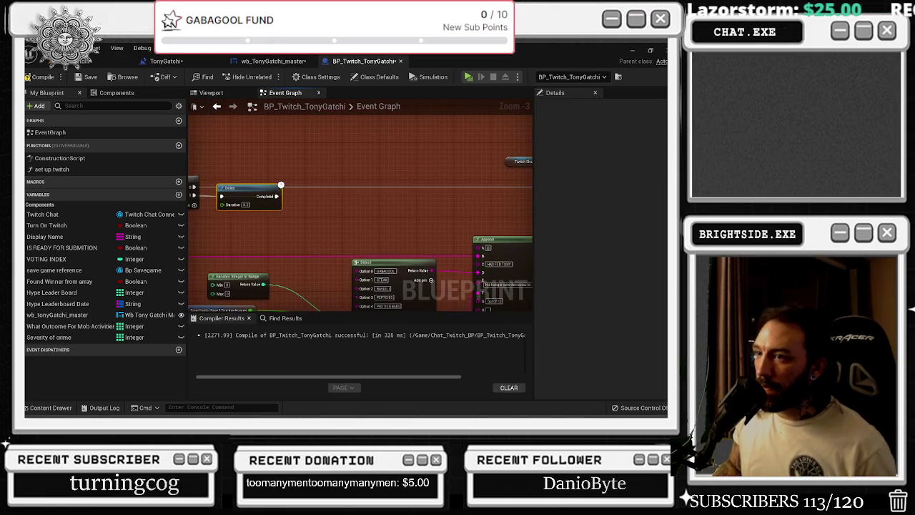
- Paste another Delay node above the next Sequence node and begin wiring it toward the Do Once reset
scroll(306, 230, "down", 2)
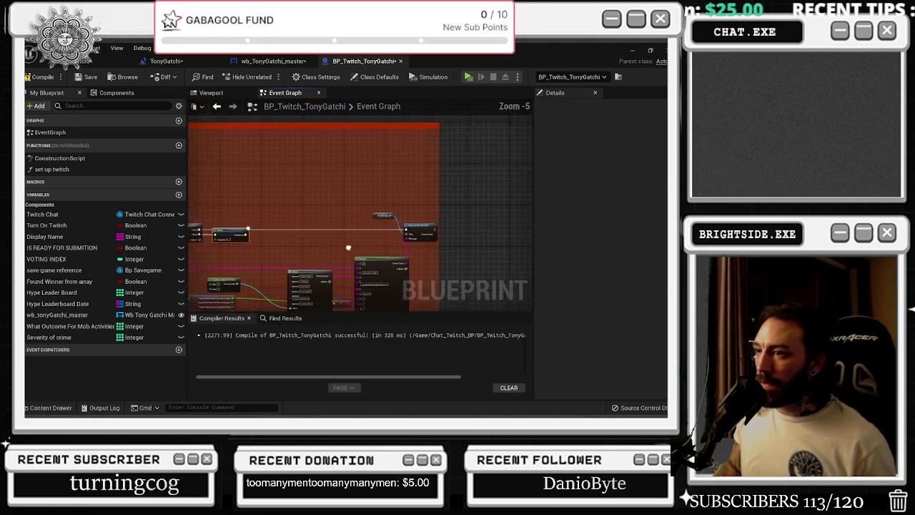
scroll(302, 233, "up", 3)
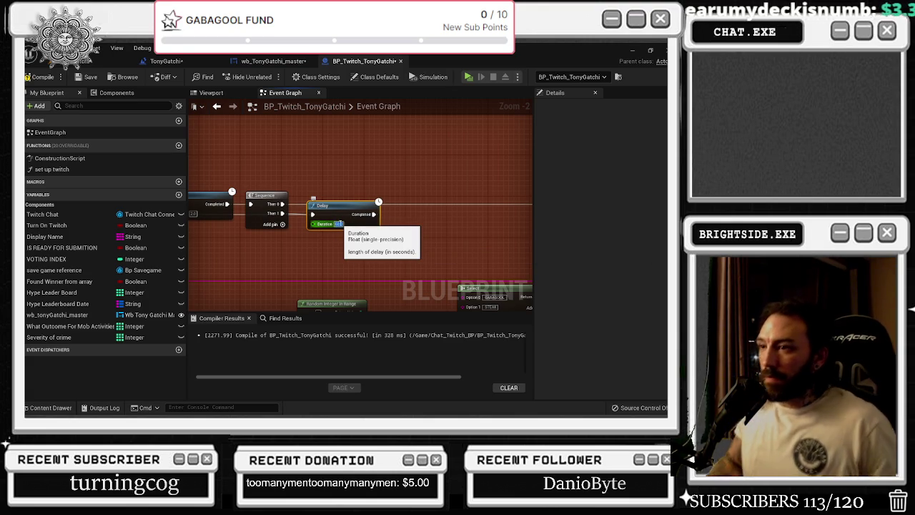
scroll(385, 170, "down", 7)
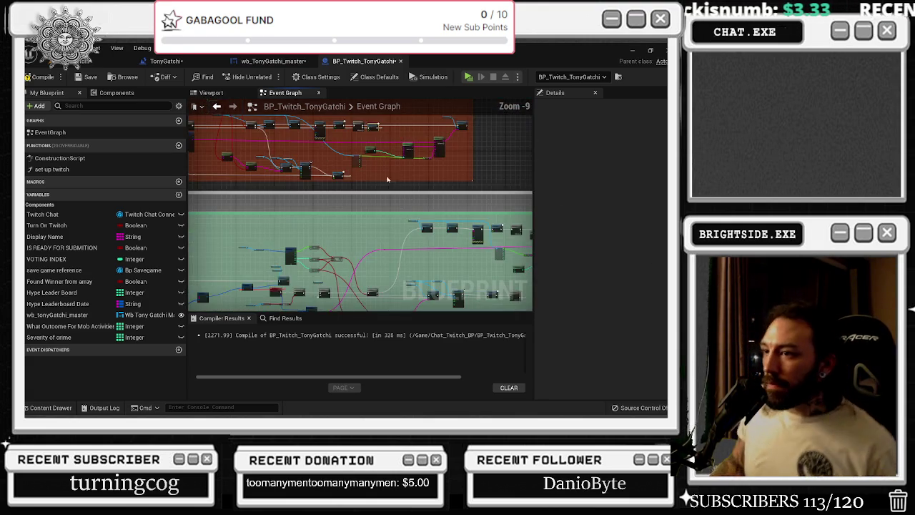
mouse_move(386, 170)
left_mouse_down()
mouse_move(372, 224)
mouse_move(247, 242)
left_mouse_up()
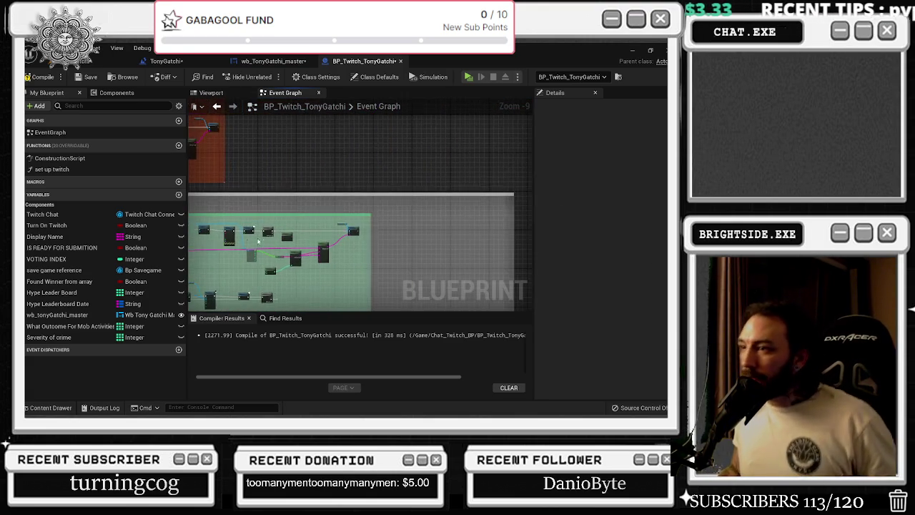
scroll(247, 243, "up", 4)
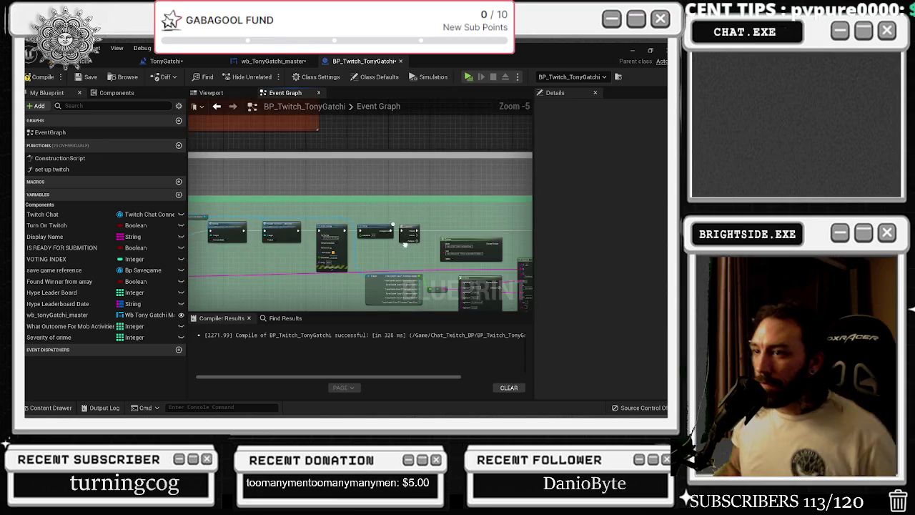
scroll(404, 245, "up", 2)
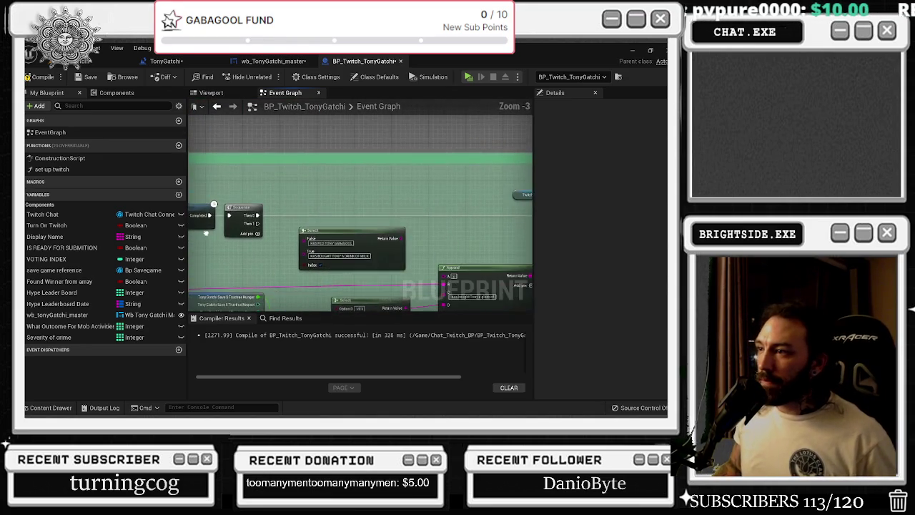
scroll(438, 272, "down", 5)
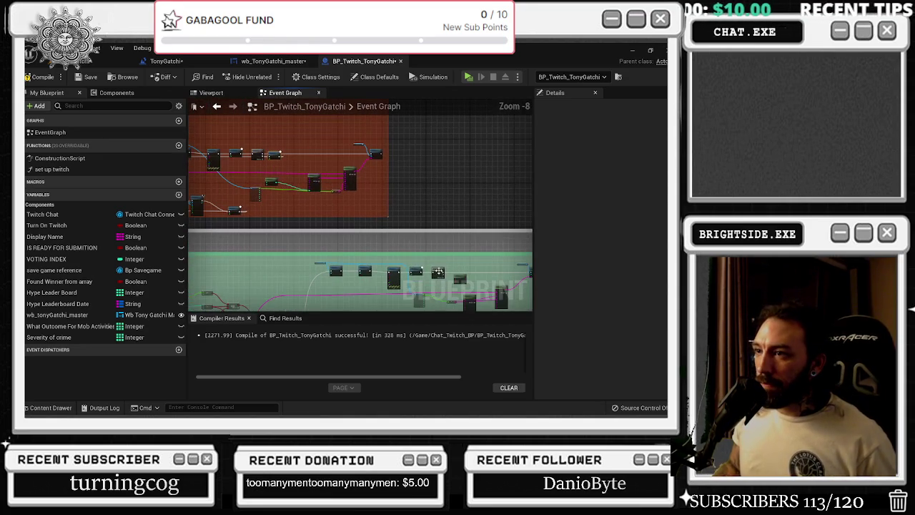
scroll(270, 154, "up", 4)
scroll(309, 181, "down", 4)
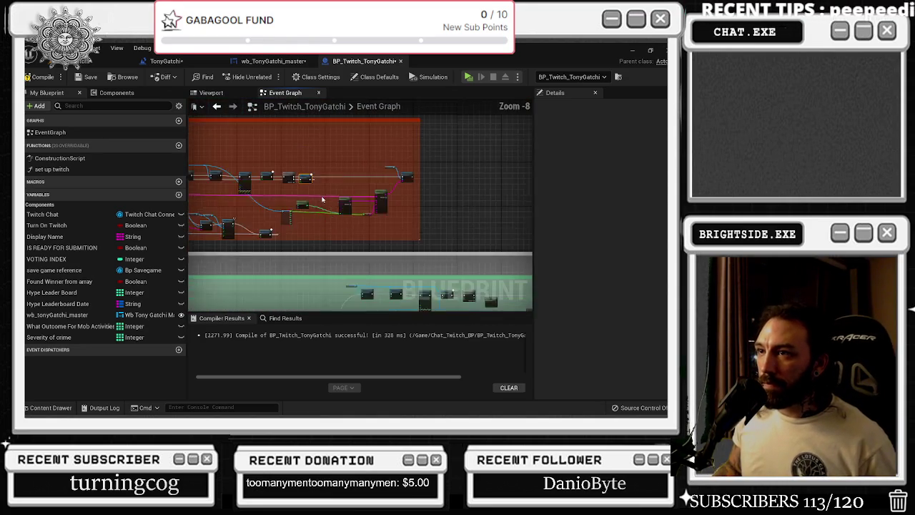
scroll(448, 240, "up", 5)
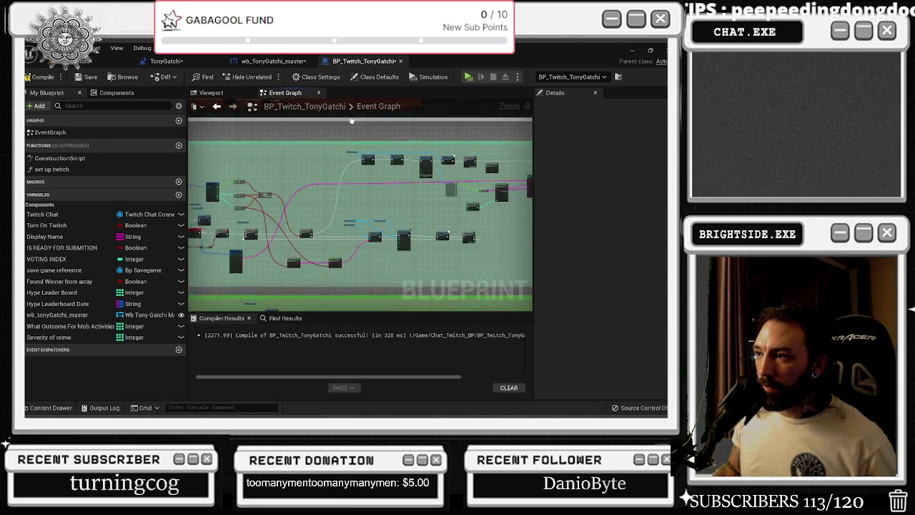
mouse_move(419, 246)
left_mouse_down()
mouse_move(520, 234)
mouse_move(340, 232)
left_mouse_up()
scroll(519, 234, "down", 1)
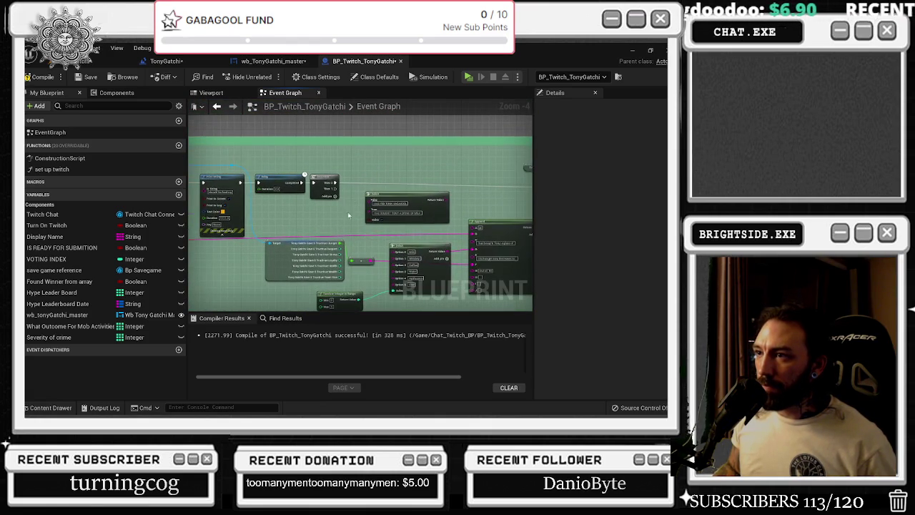
left_click_drag(372, 166, 306, 184)
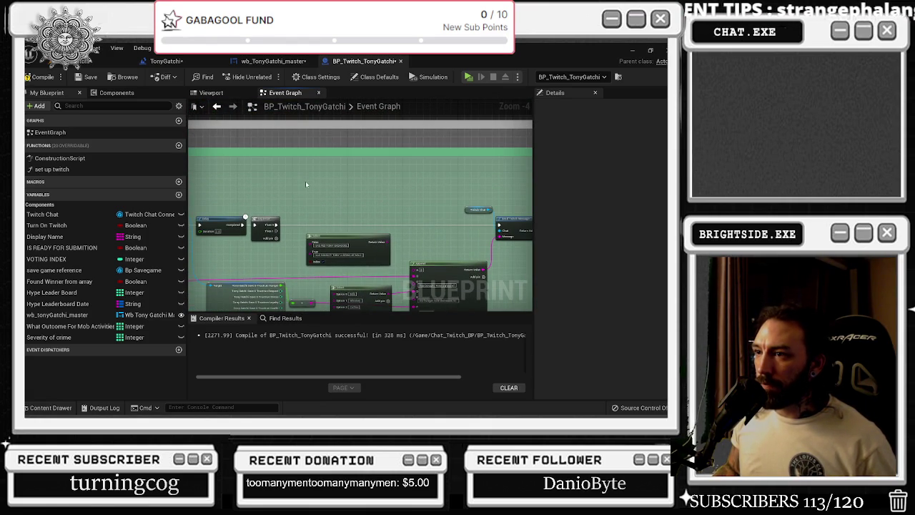
key("ctrl+v")
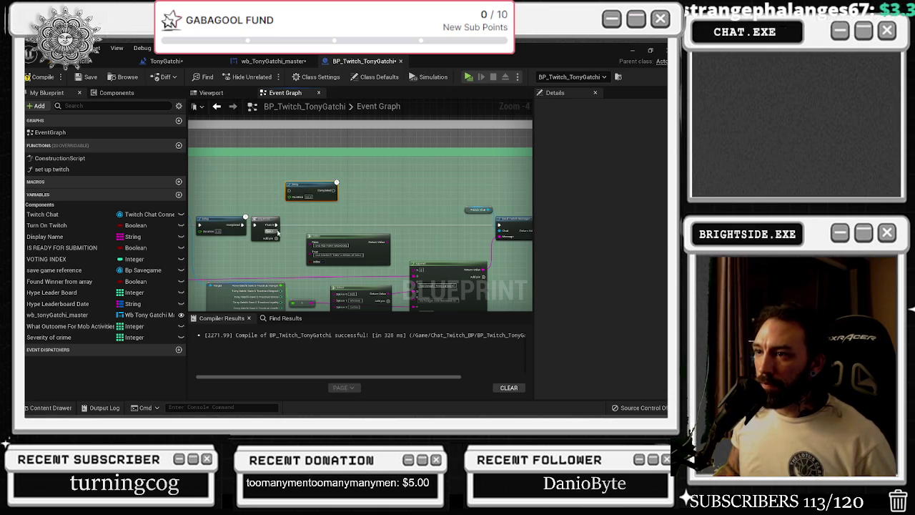
mouse_move(290, 191)
left_mouse_down()
mouse_move(318, 194)
mouse_move(229, 200)
mouse_move(244, 286)
mouse_move(285, 269)
mouse_move(440, 261)
mouse_move(426, 251)
left_mouse_up()
scroll(236, 243, "down", 6)
scroll(286, 270, "up", 9)
scroll(369, 223, "down", 3)
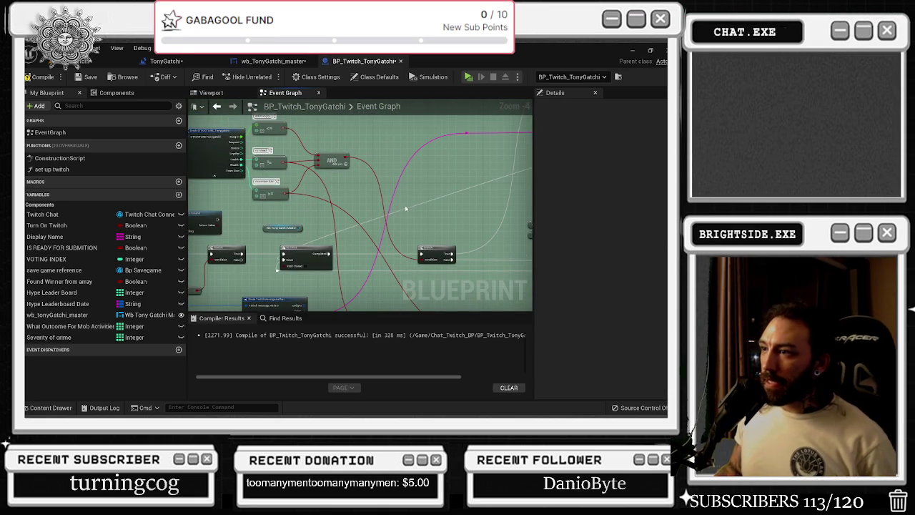
scroll(397, 202, "down", 6)
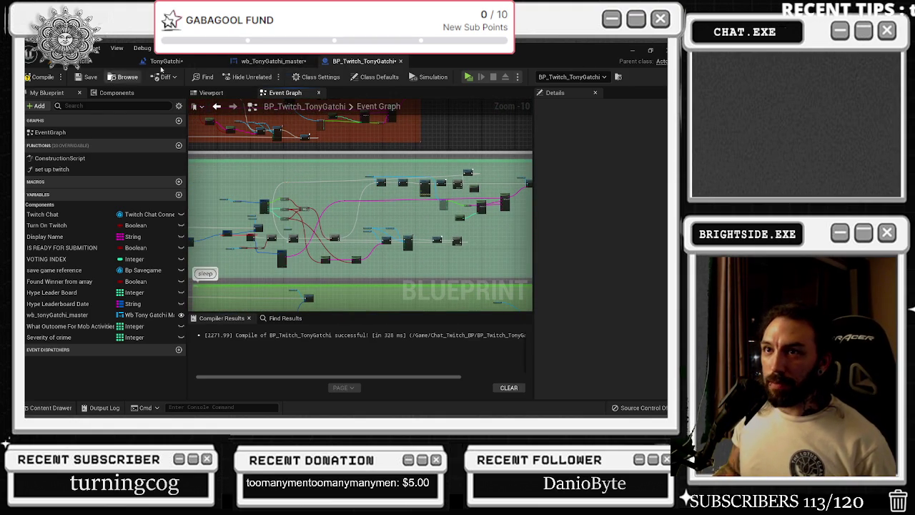
left_click(274, 61)
- Set the drink and food cooldown labels to 60
left_click(271, 194)
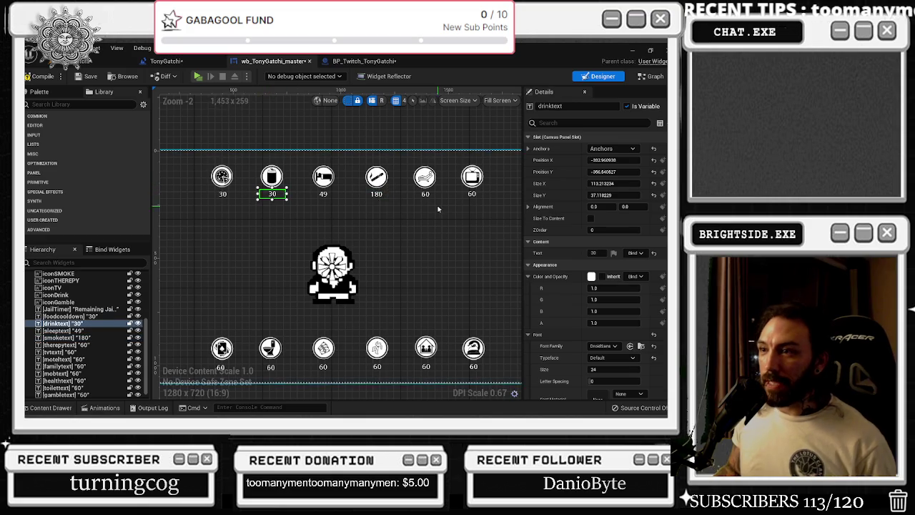
left_click_drag(599, 253, 572, 254)
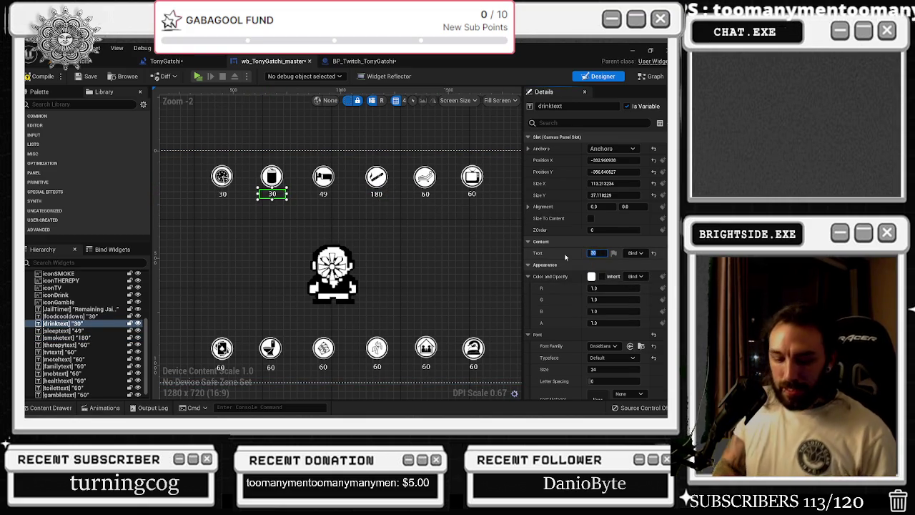
type("60")
left_click(223, 194)
left_click_drag(599, 253, 580, 254)
left_click(343, 190)
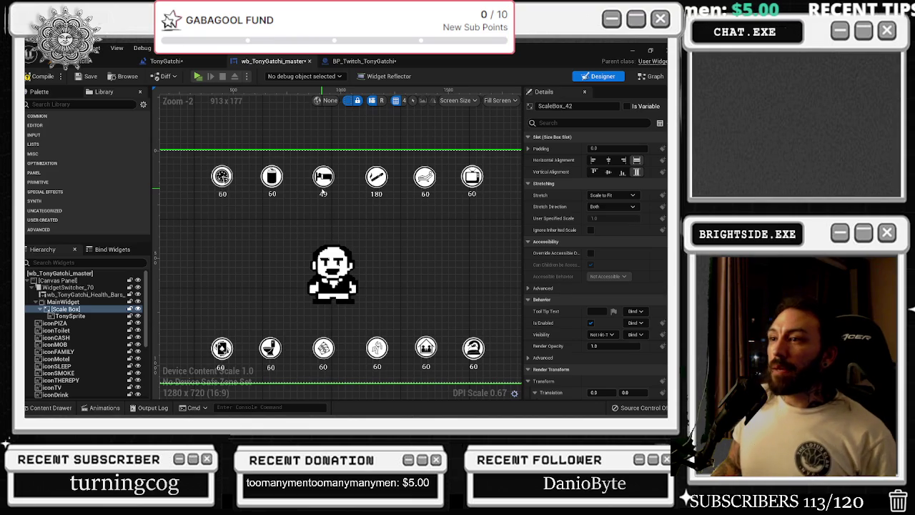
- Check the sleep Delay in the Twitch graph and change the sleep cooldown label from 49 to 60
left_click(361, 61)
scroll(399, 268, "up", 5)
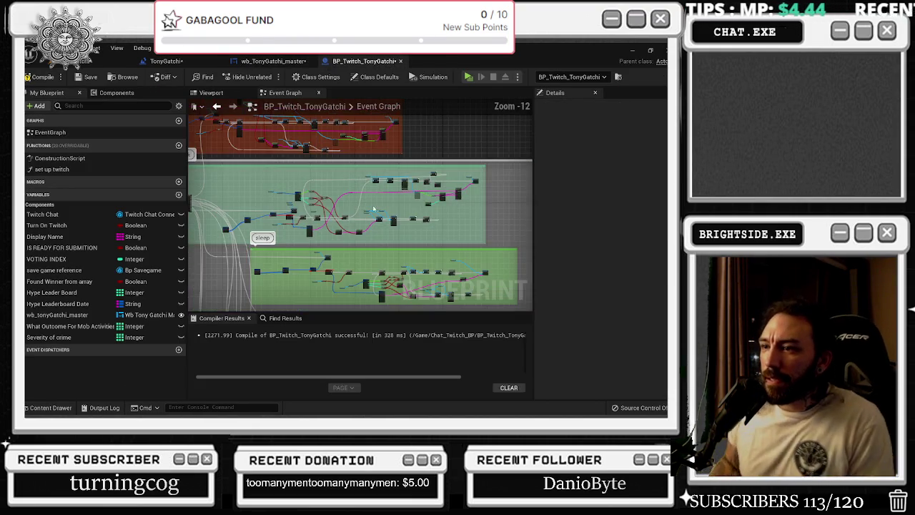
left_click_drag(400, 268, 296, 222)
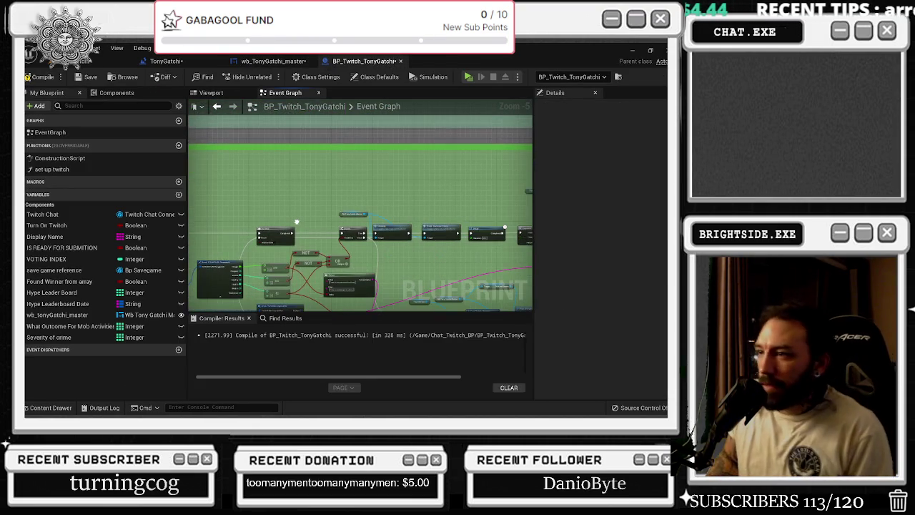
scroll(326, 226, "up", 3)
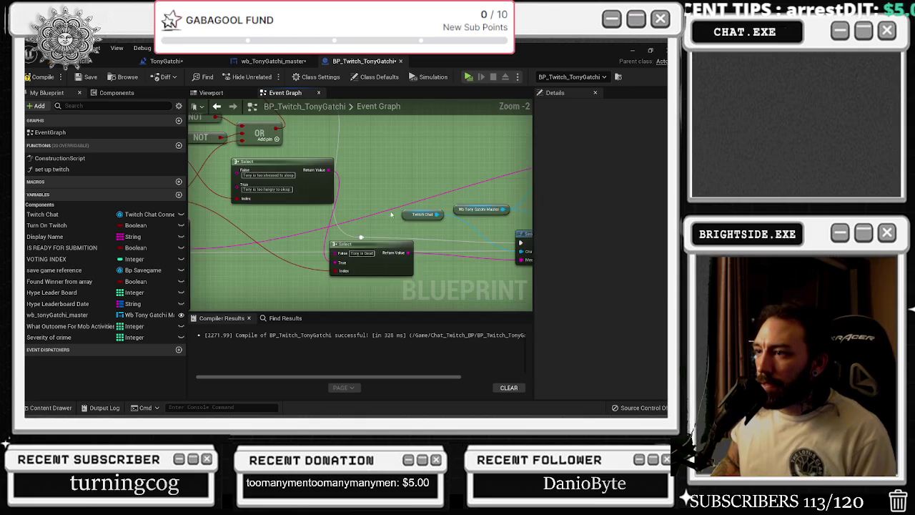
mouse_move(371, 234)
left_mouse_down()
mouse_move(449, 207)
mouse_move(286, 208)
left_mouse_up()
scroll(301, 263, "down", 2)
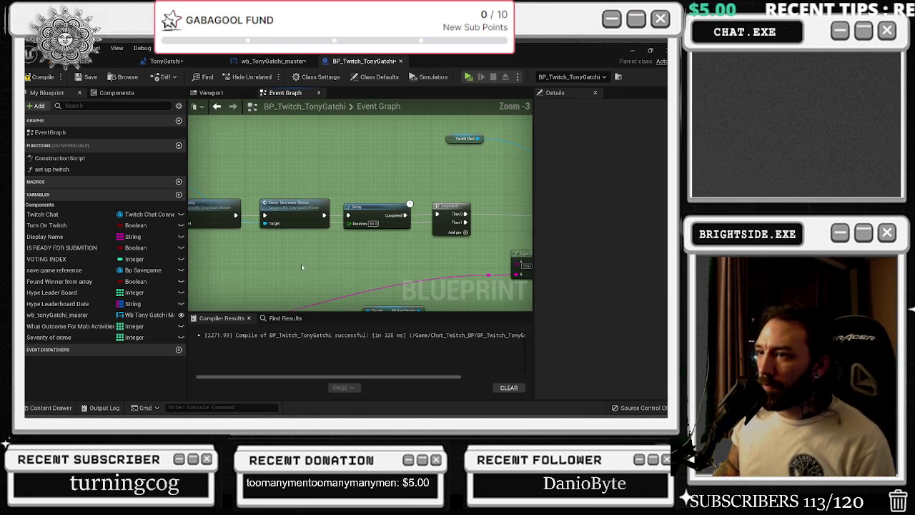
left_click_drag(301, 263, 190, 245)
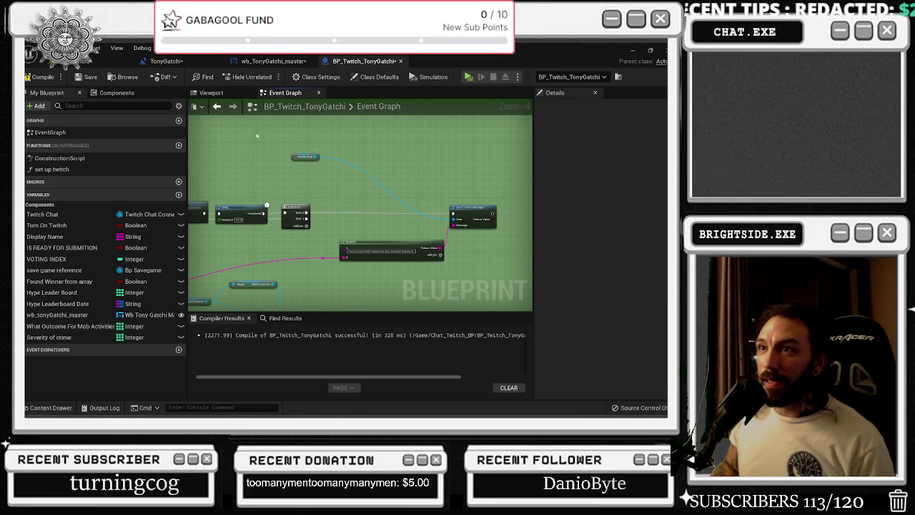
left_click(272, 61)
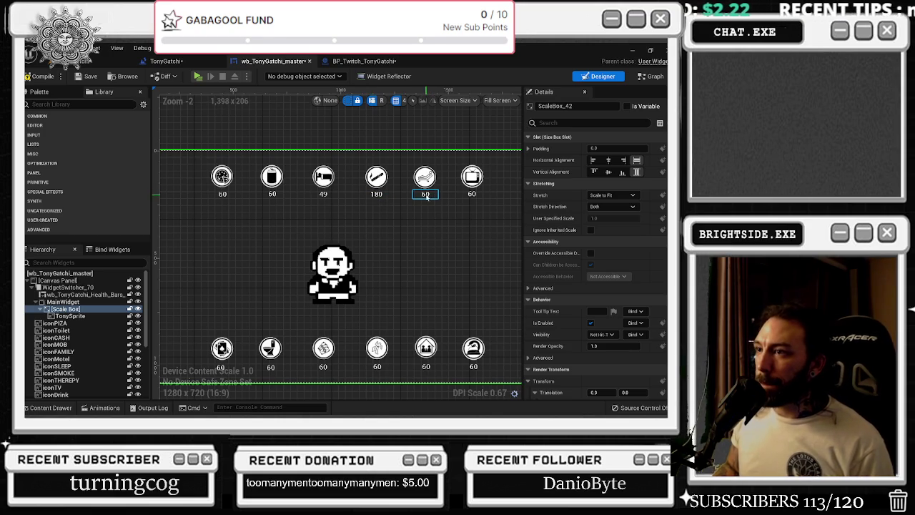
left_click(323, 193)
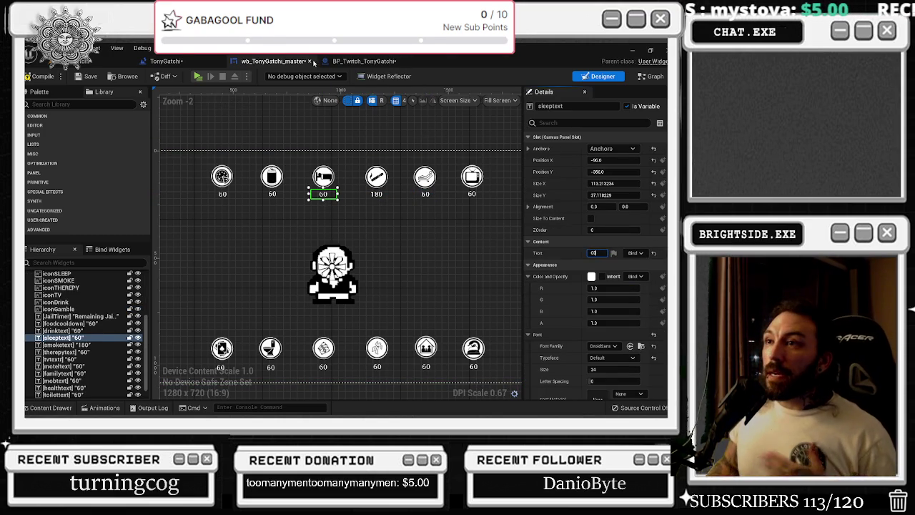
left_click(360, 61)
scroll(344, 227, "down", 2)
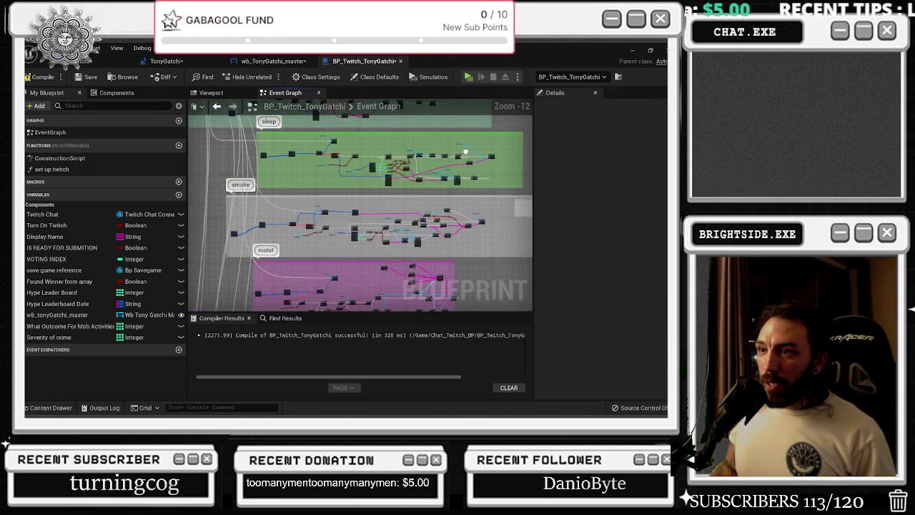
- Compare the Twitch blueprint's Delay and Sequence nodes against the widget's cooldown values
scroll(344, 224, "up", 5)
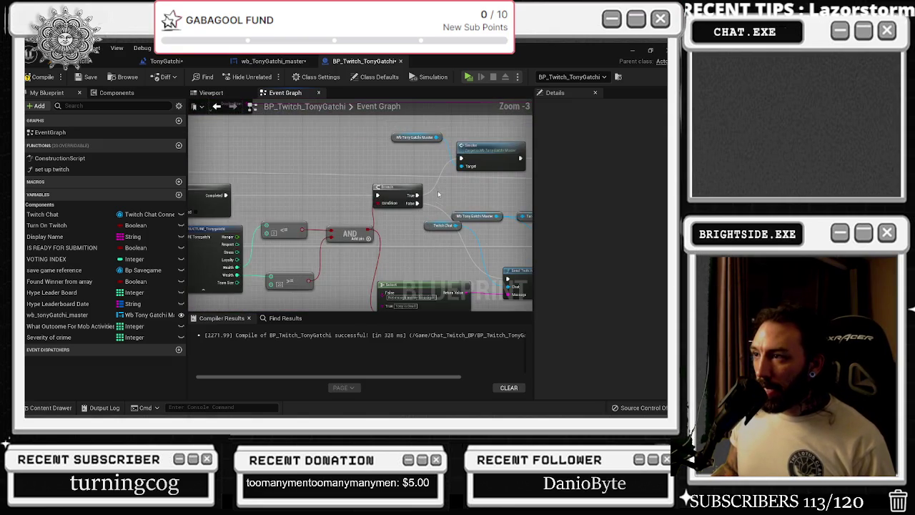
left_click_drag(307, 156, 236, 230)
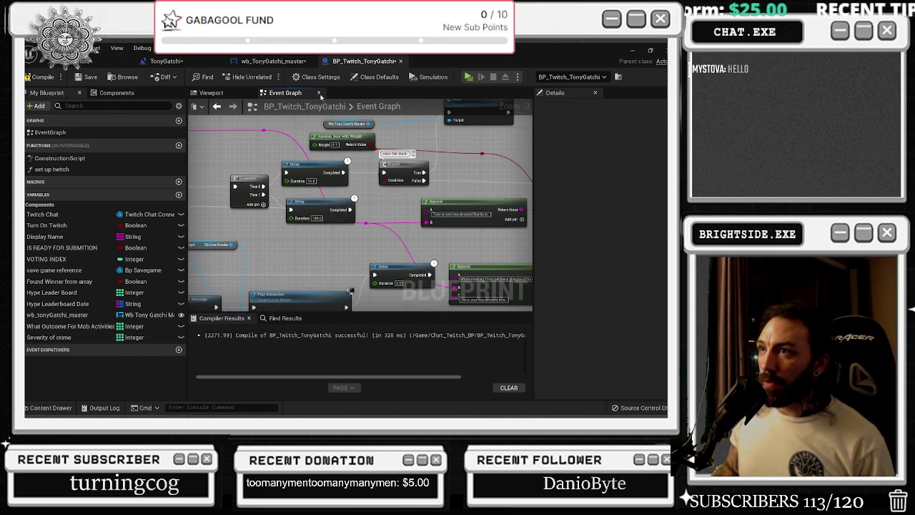
left_click(271, 62)
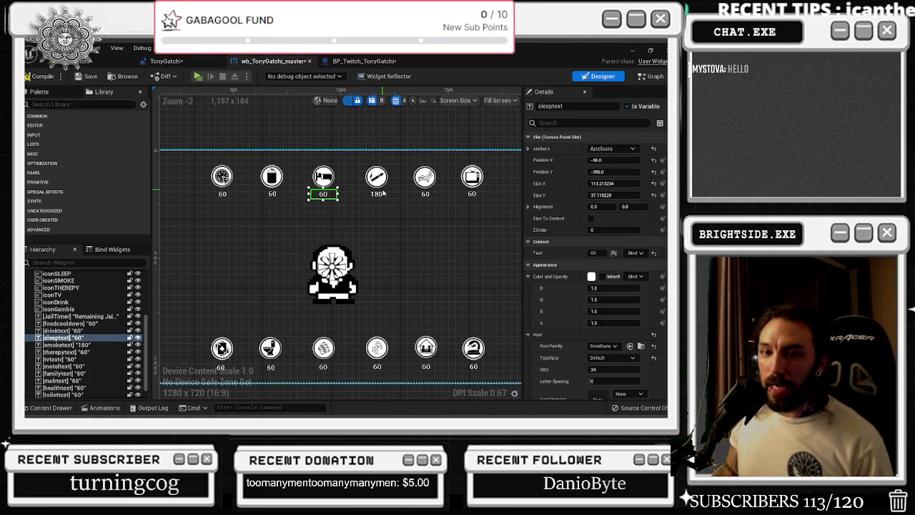
left_click(363, 62)
scroll(321, 184, "up", 4)
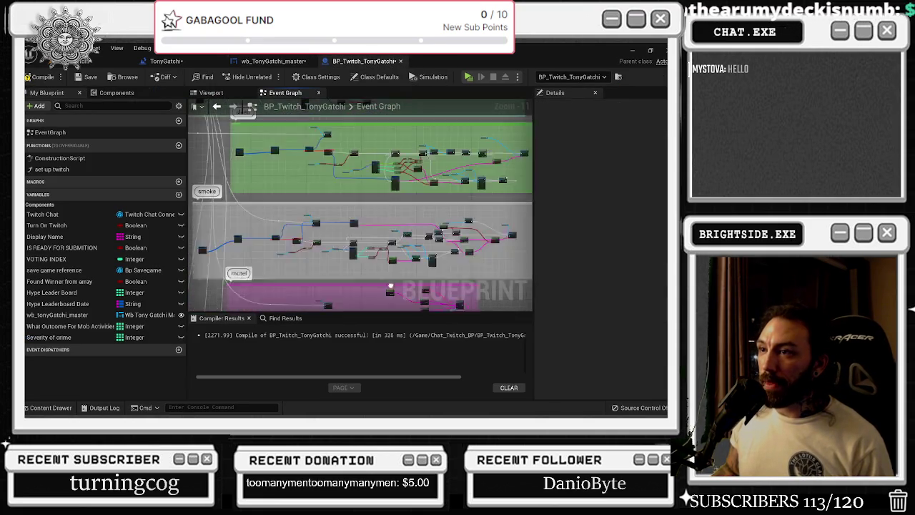
scroll(358, 208, "down", 3)
scroll(358, 229, "up", 3)
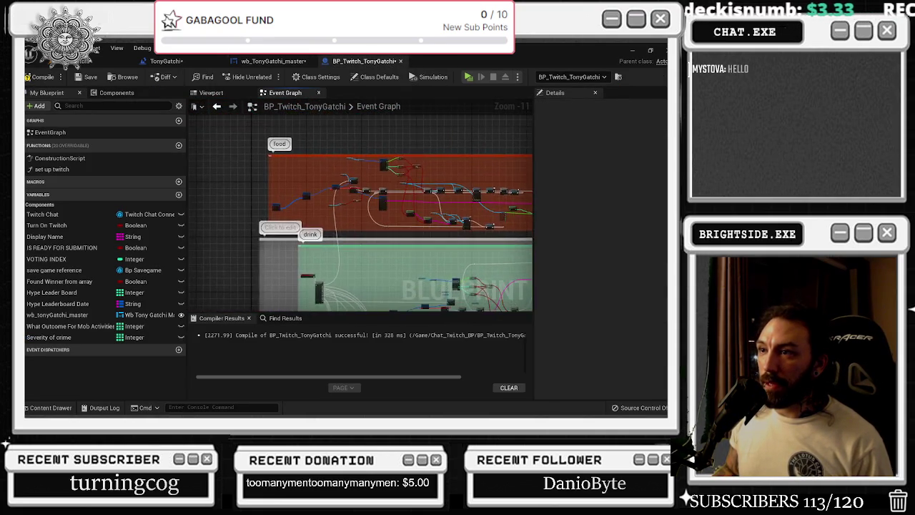
- Inspect the Delay nodes in the television and therapy action groups
left_click_drag(343, 300, 338, 225)
scroll(286, 209, "up", 6)
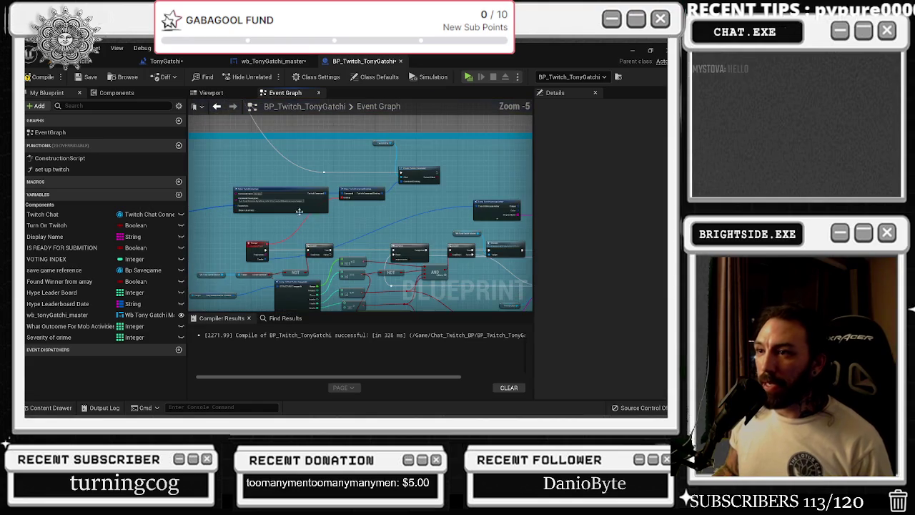
mouse_move(453, 265)
left_mouse_down()
mouse_move(382, 231)
mouse_move(320, 218)
left_mouse_up()
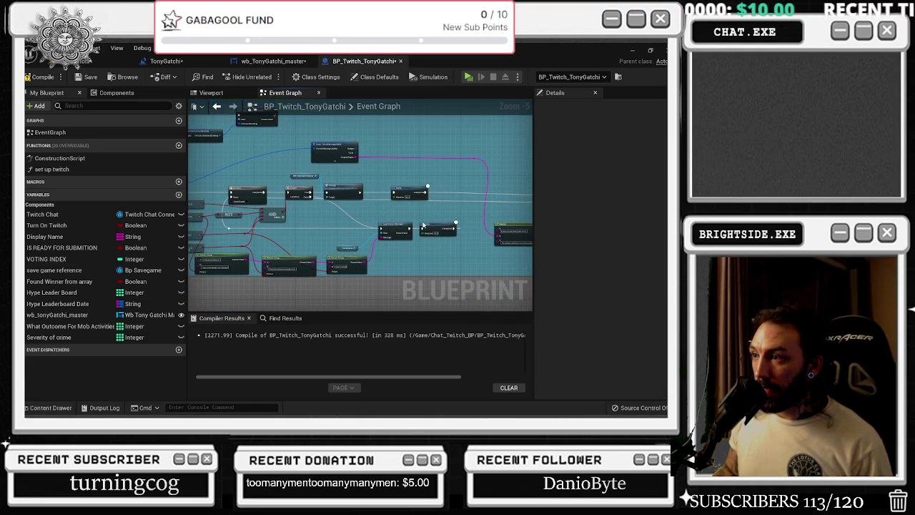
scroll(426, 187, "up", 5)
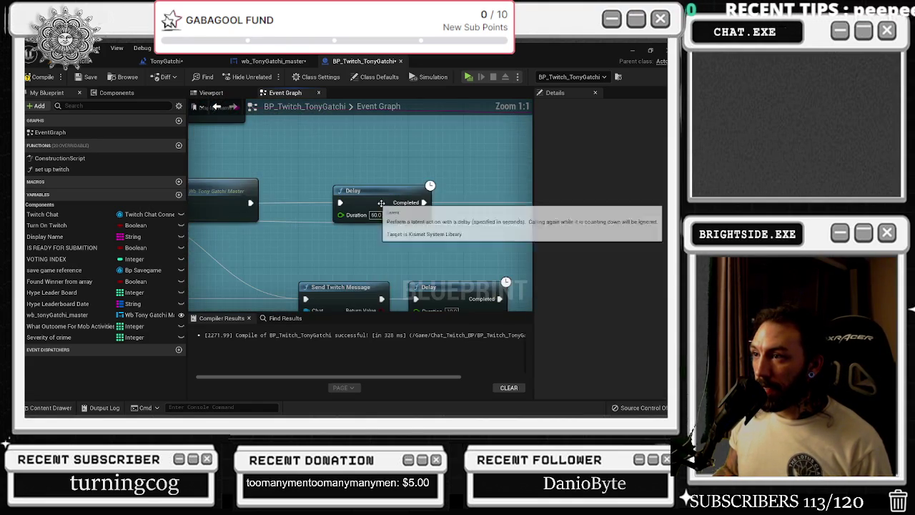
scroll(397, 216, "down", 7)
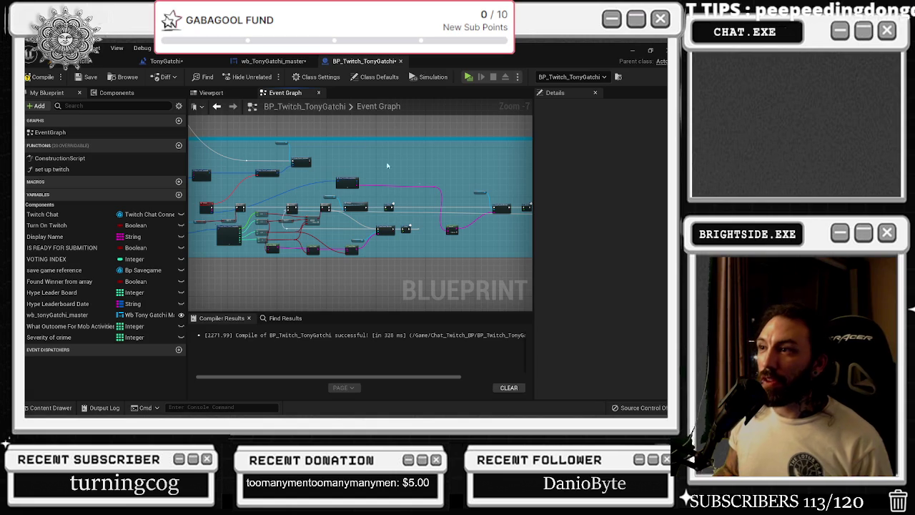
scroll(421, 225, "up", 6)
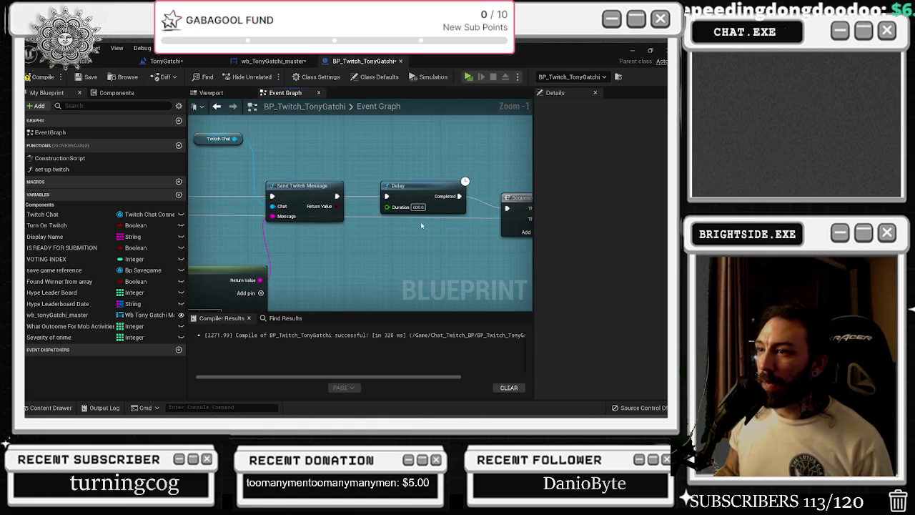
scroll(421, 226, "down", 3)
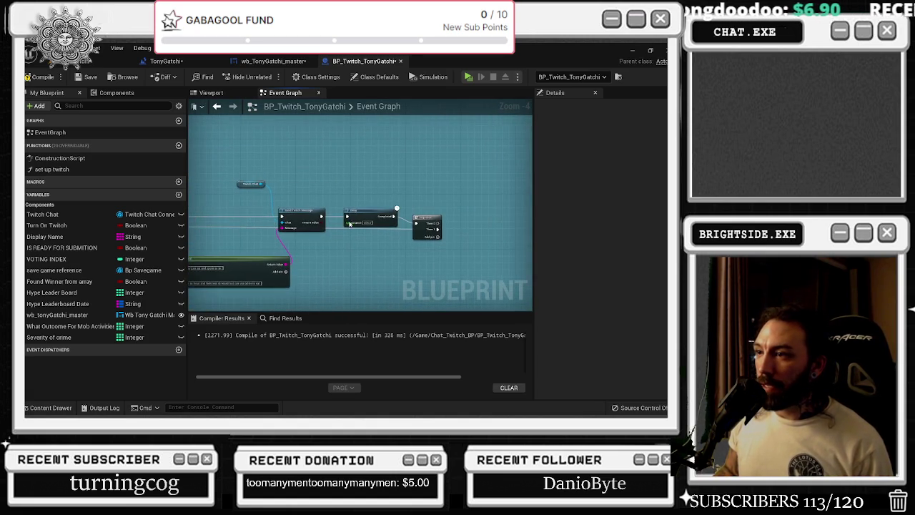
scroll(346, 216, "up", 1)
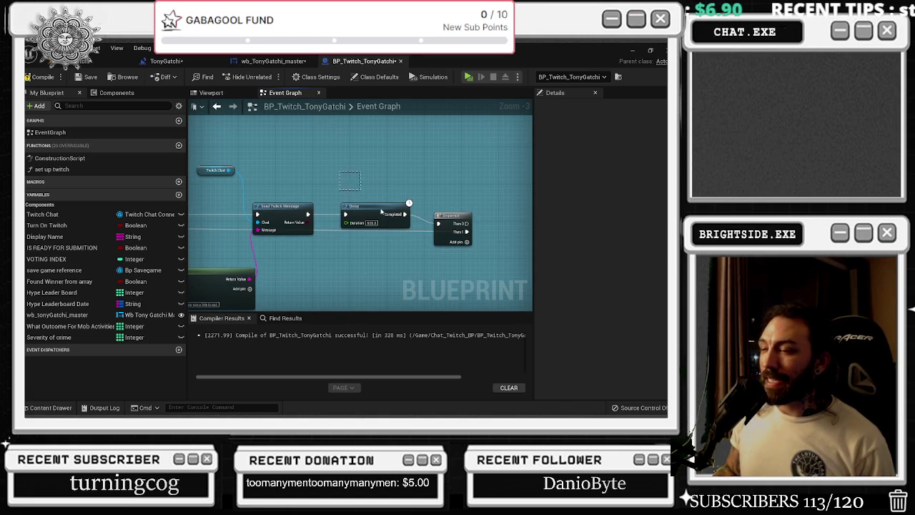
scroll(389, 220, "down", 2)
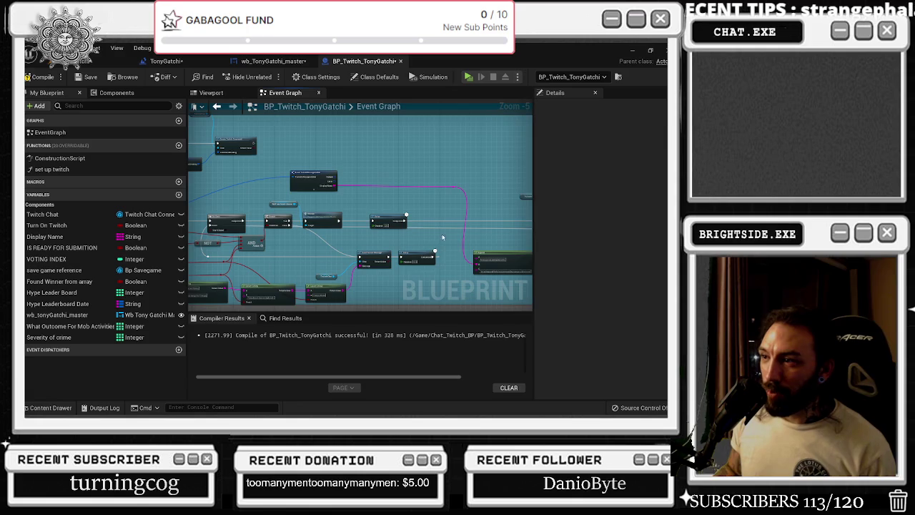
mouse_move(483, 238)
left_mouse_down()
mouse_move(511, 233)
mouse_move(394, 224)
left_mouse_up()
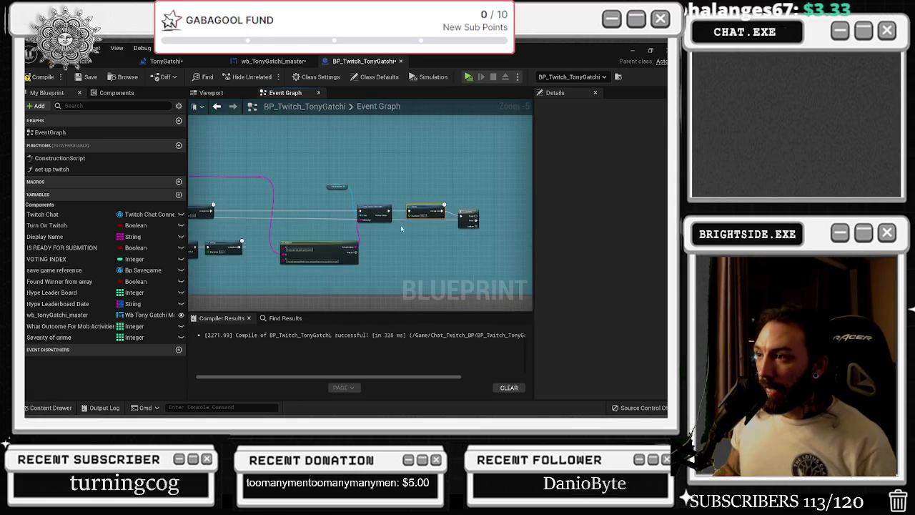
scroll(429, 215, "up", 3)
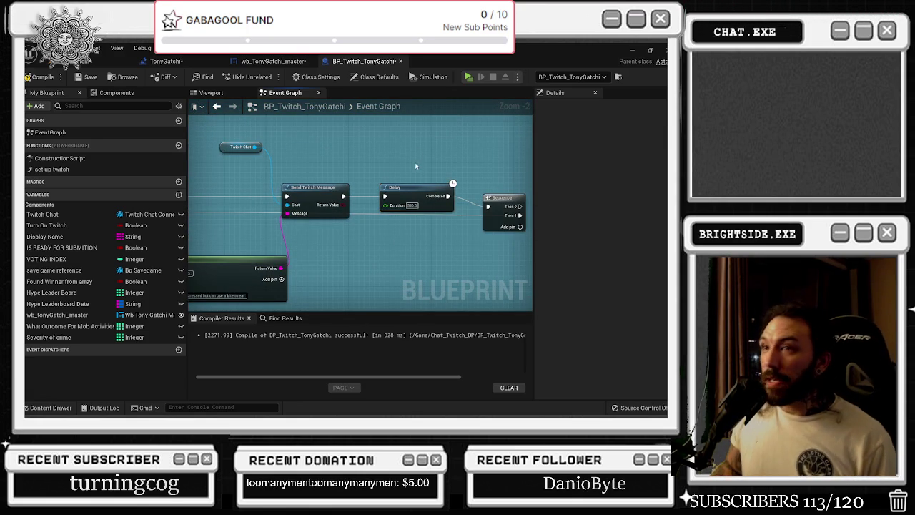
- Compile the Twitch blueprint and select the widget's therapy cooldown label for editing
left_click(42, 76)
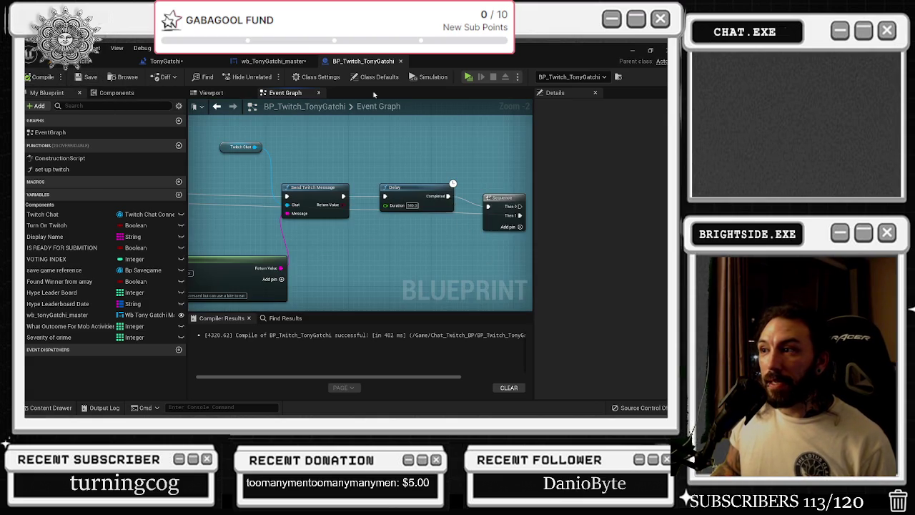
left_click(179, 62)
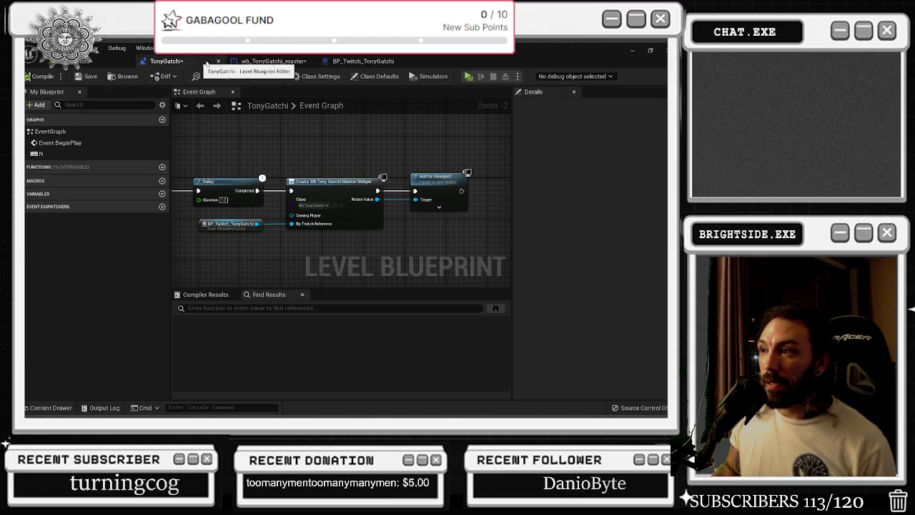
left_click(272, 62)
left_click(64, 352)
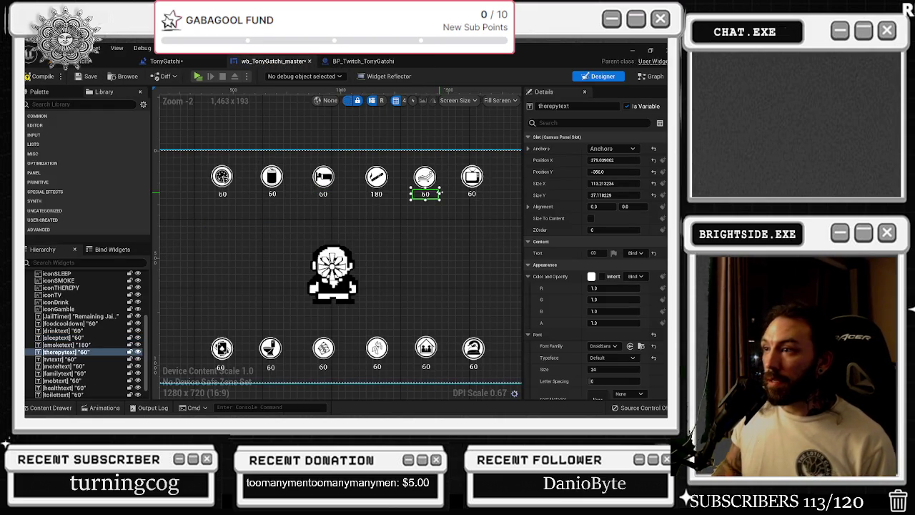
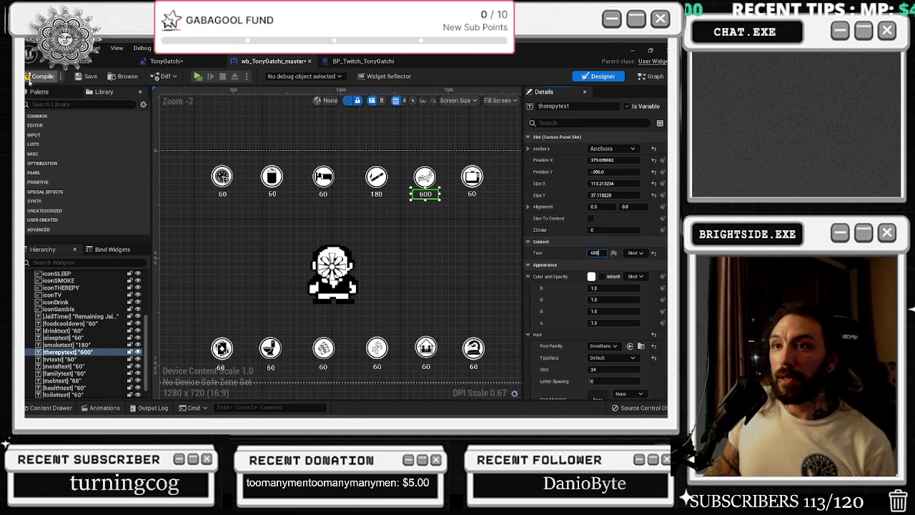
- Commit 600 as the therapy timer text and switch to the widget's Graph view
left_click(86, 75)
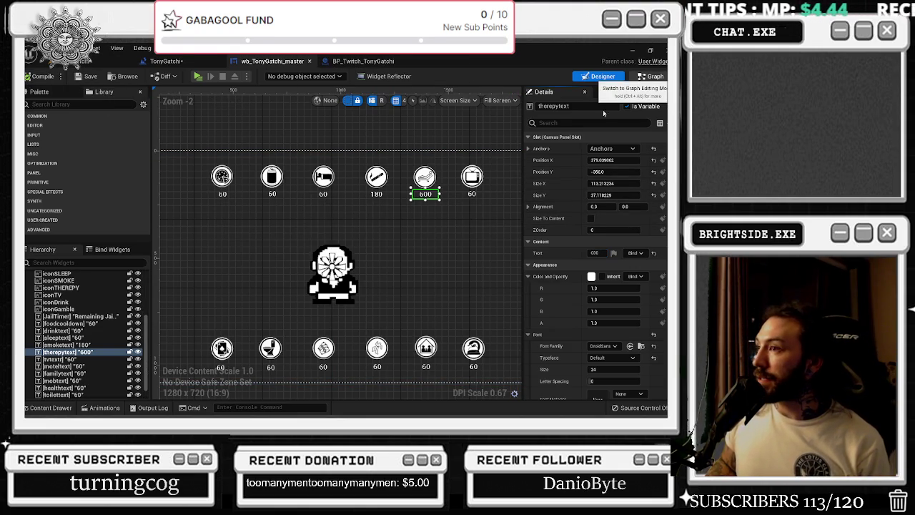
left_click(652, 75)
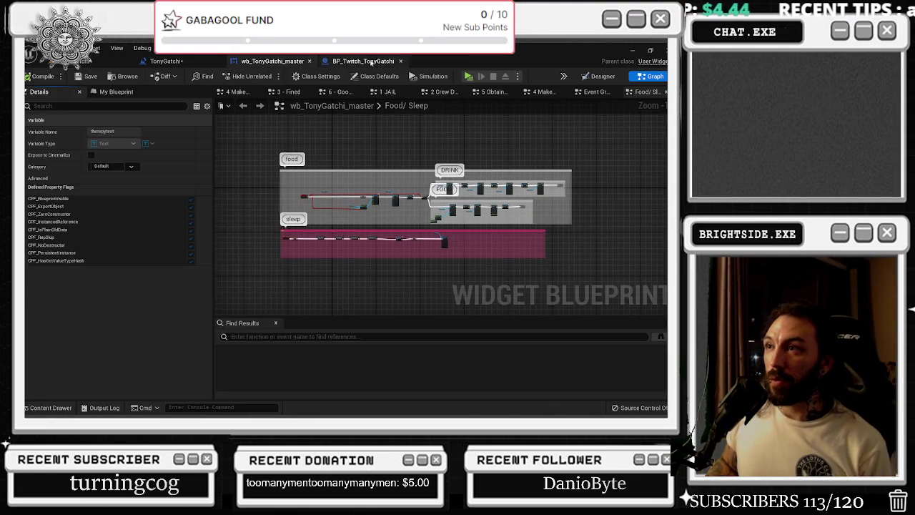
- In BP_Twitch_TonyGatchi, locate the television Delay node beside the Send Twitch Message chain
left_click(370, 62)
scroll(444, 162, "down", 5)
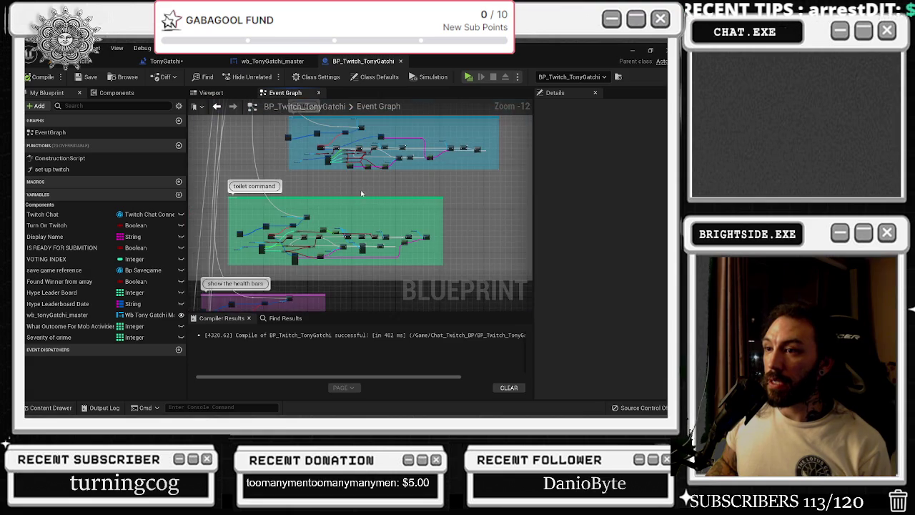
scroll(361, 194, "up", 2)
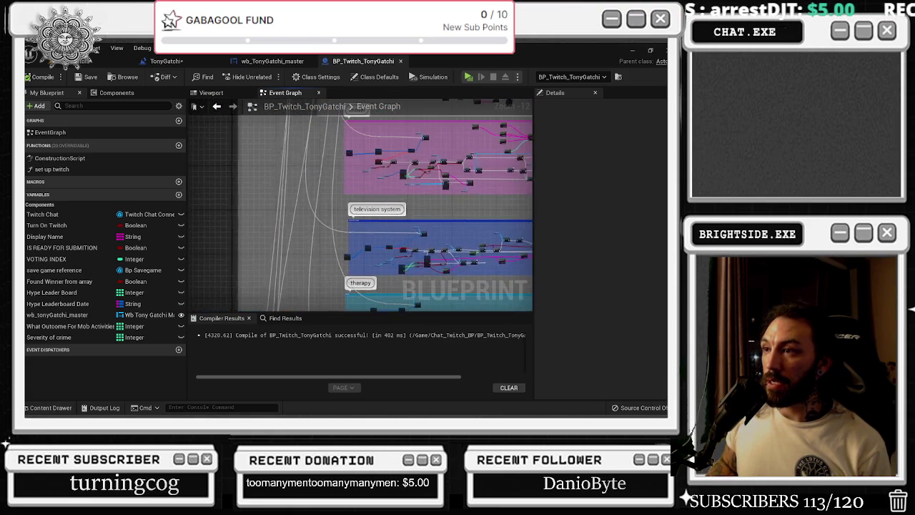
left_click_drag(431, 266, 354, 233)
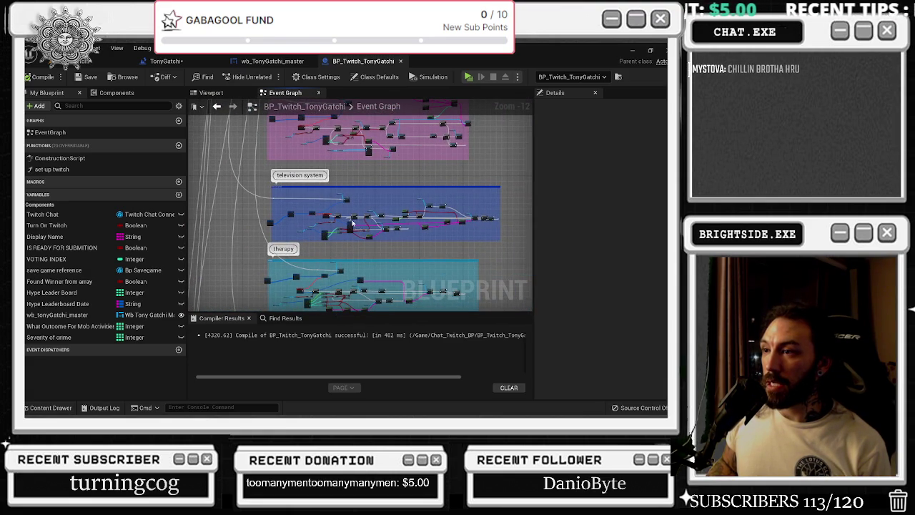
scroll(352, 224, "up", 8)
left_click_drag(425, 216, 290, 211)
scroll(291, 211, "up", 1)
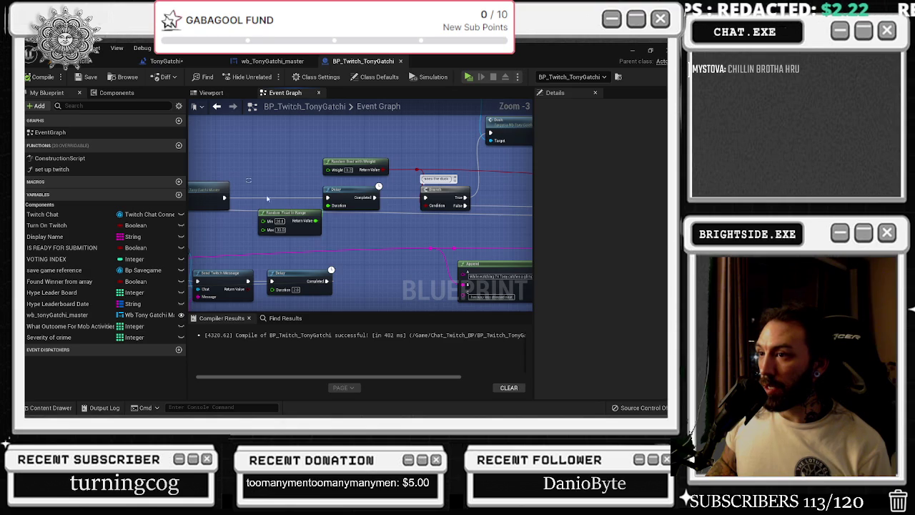
scroll(330, 231, "down", 2)
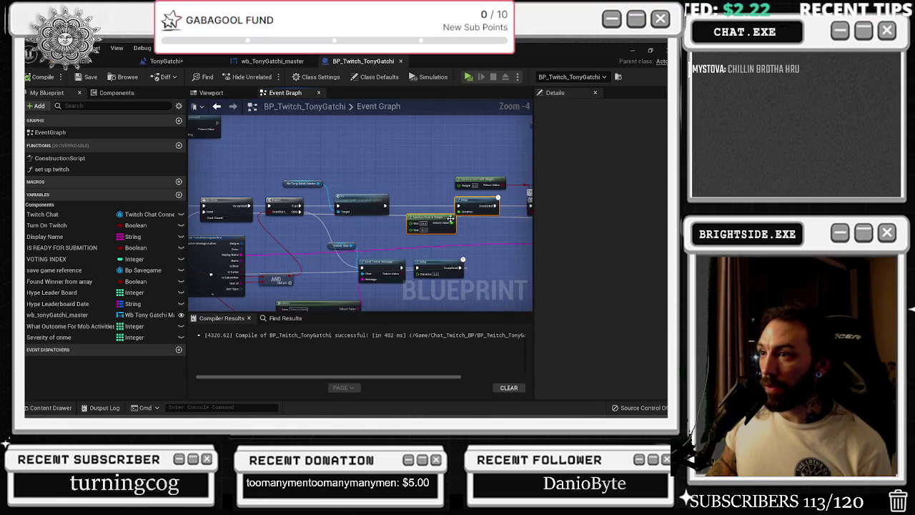
scroll(285, 228, "up", 1)
left_click_drag(285, 227, 266, 226)
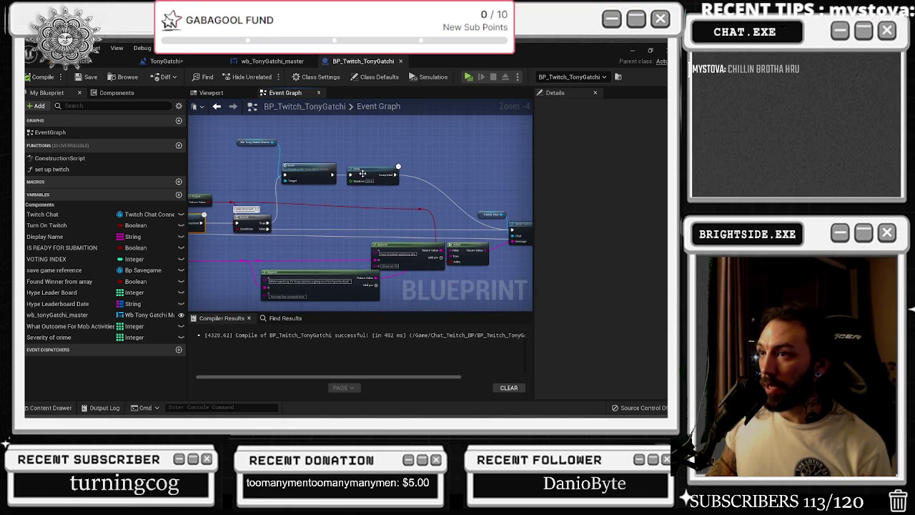
left_click_drag(342, 240, 268, 213)
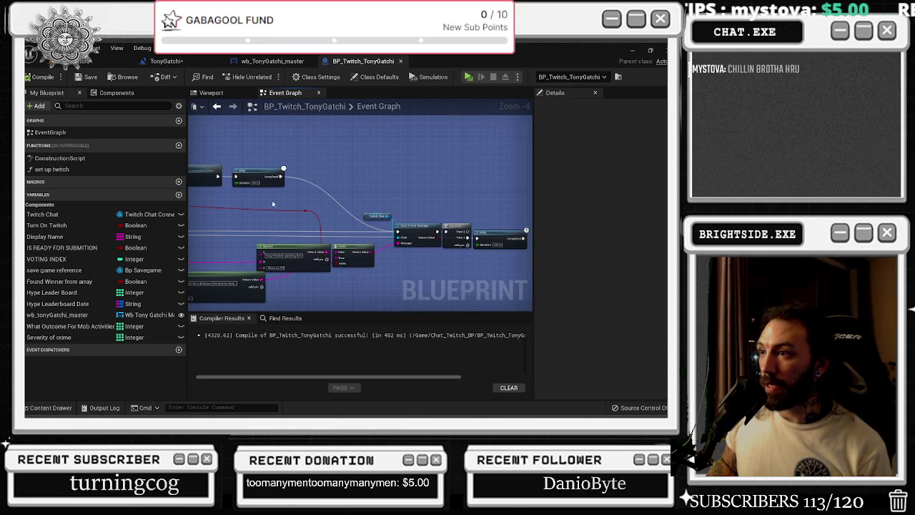
left_click_drag(262, 171, 347, 172)
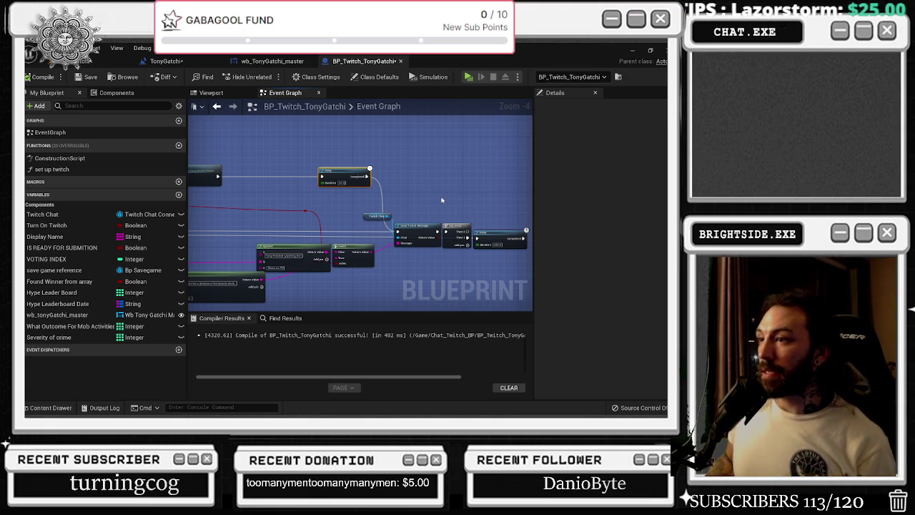
- Change the Delay duration from 600 to 480, recompile, and return to wb_TonyGatchi_master
scroll(503, 252, "up", 4)
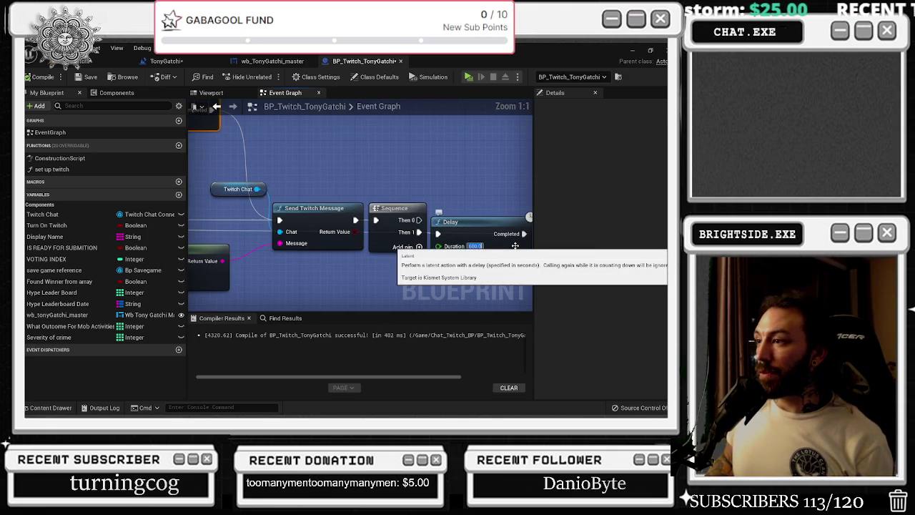
type("480")
key("Return")
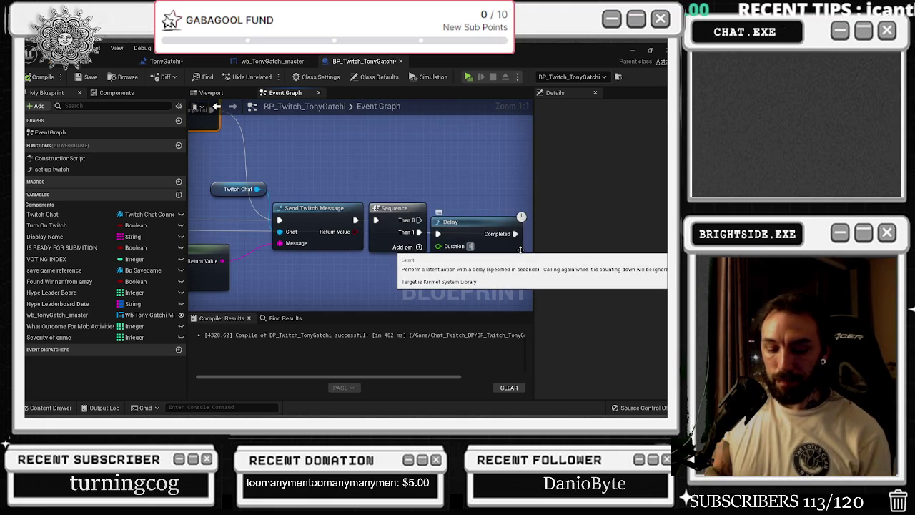
scroll(310, 179, "down", 5)
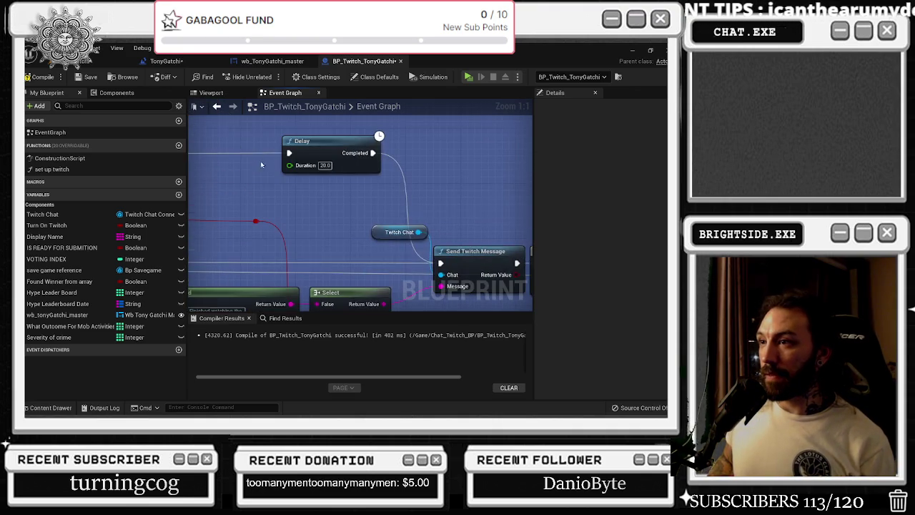
scroll(391, 221, "up", 1)
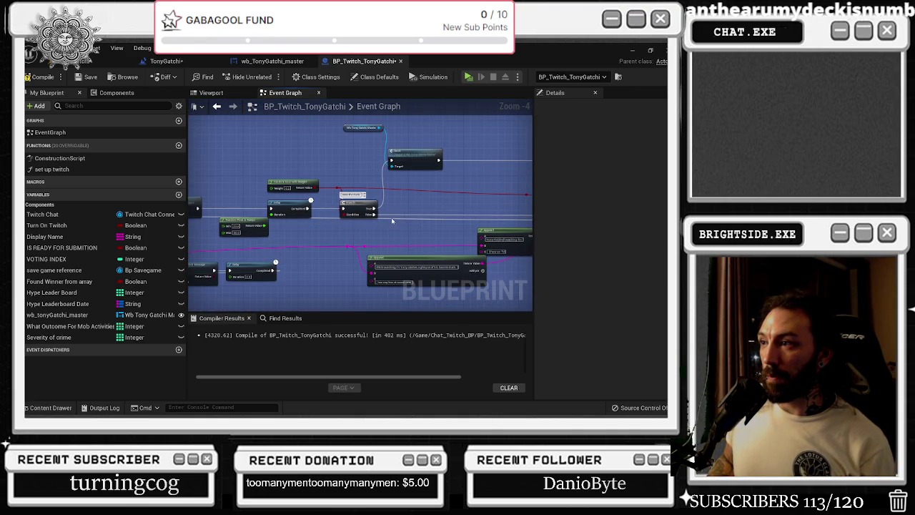
mouse_move(390, 220)
left_mouse_down()
mouse_move(375, 221)
mouse_move(372, 293)
mouse_move(199, 281)
mouse_move(318, 225)
left_mouse_up()
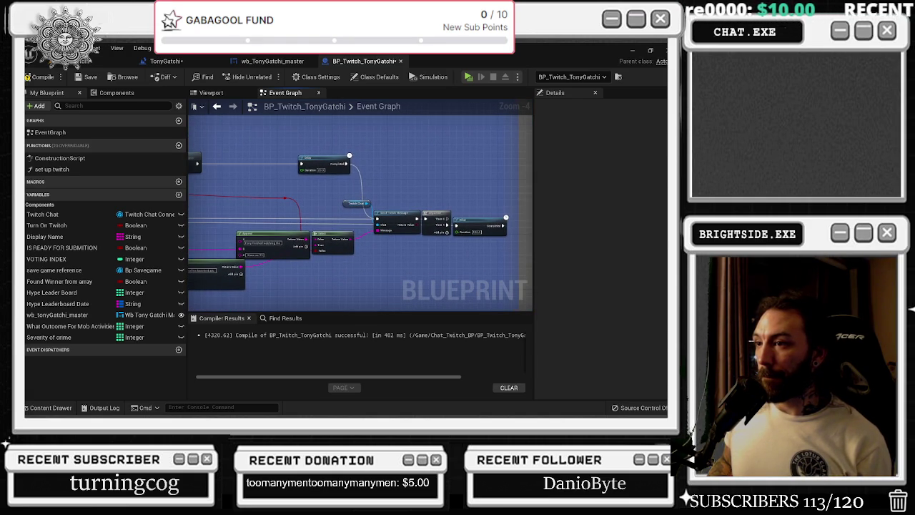
left_click(39, 77)
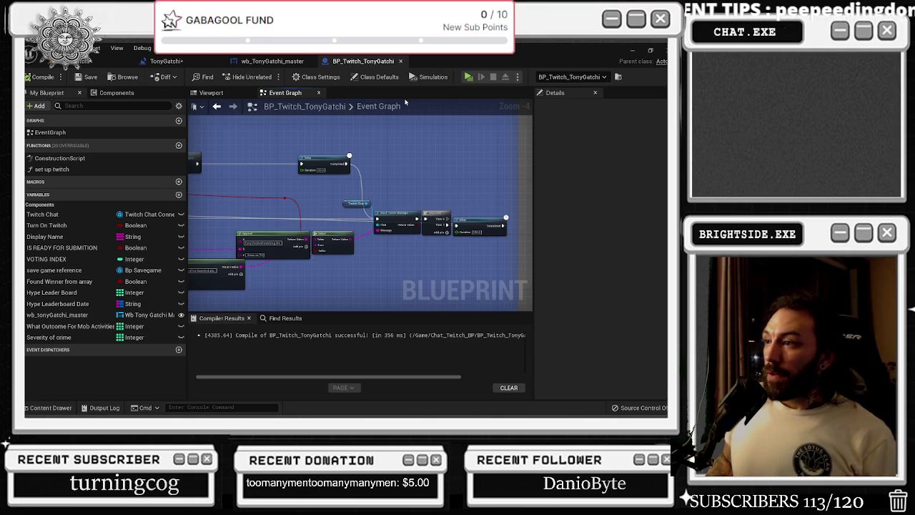
left_click(275, 61)
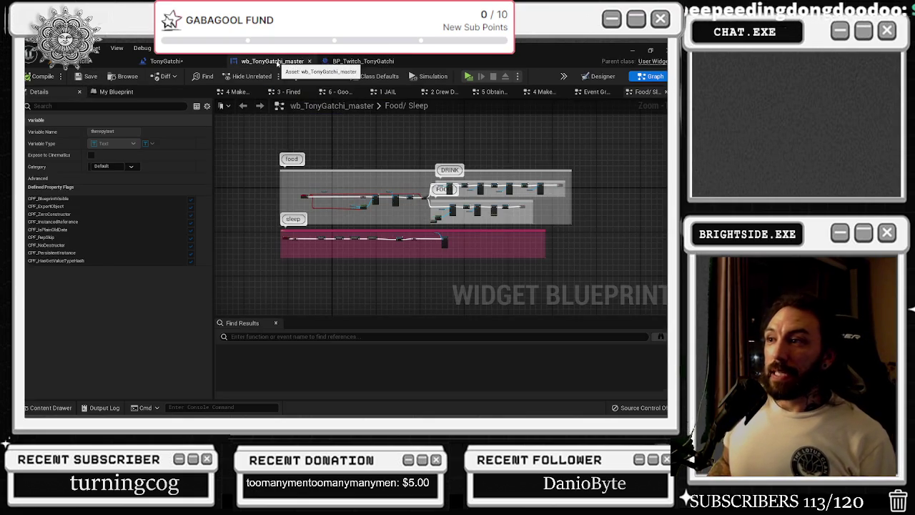
- In the wb_TonyGatchi_master Designer, set the TV timer text to 600
key("ctrl+shift+Tab")
key("ctrl+shift+Tab")
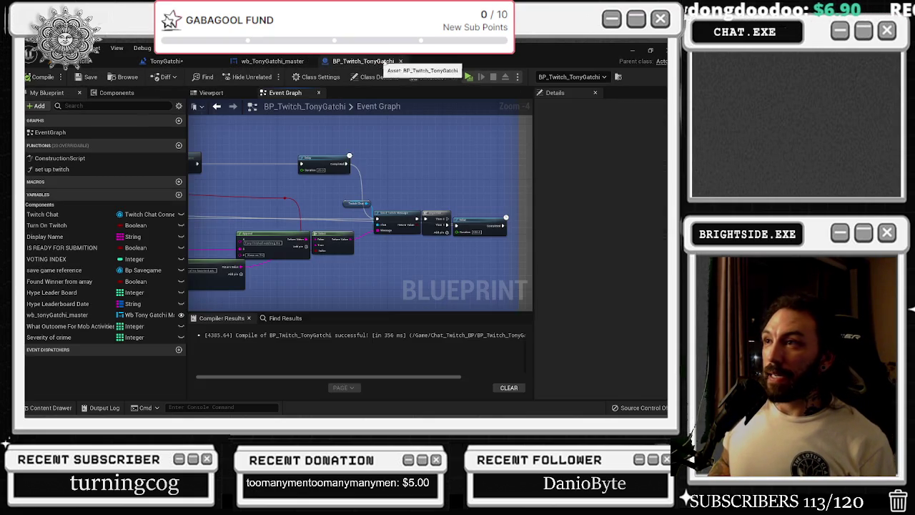
left_click(298, 63)
left_click(598, 76)
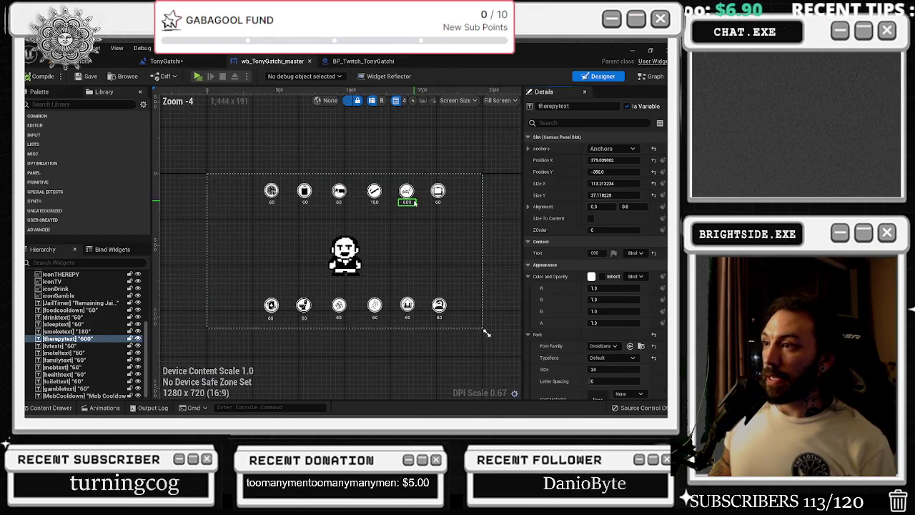
scroll(413, 204, "up", 3)
left_click(454, 196)
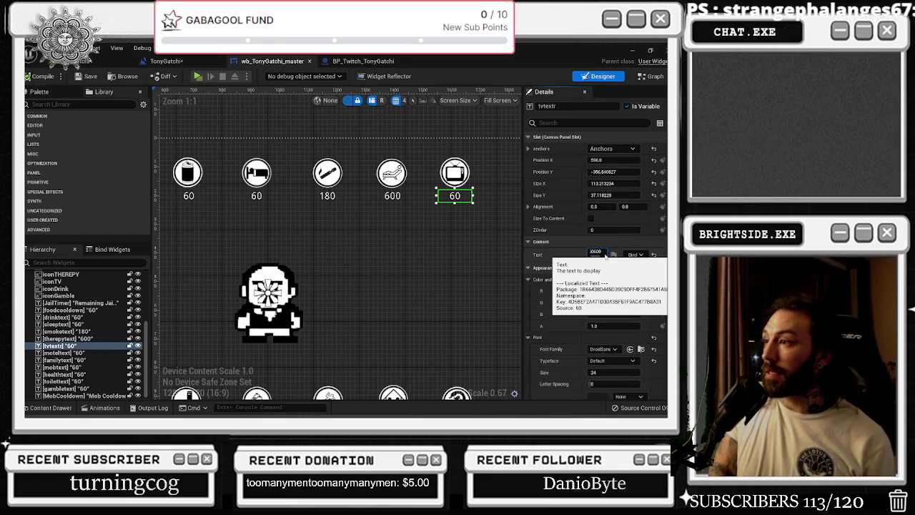
key("BackSpace")
key("Return")
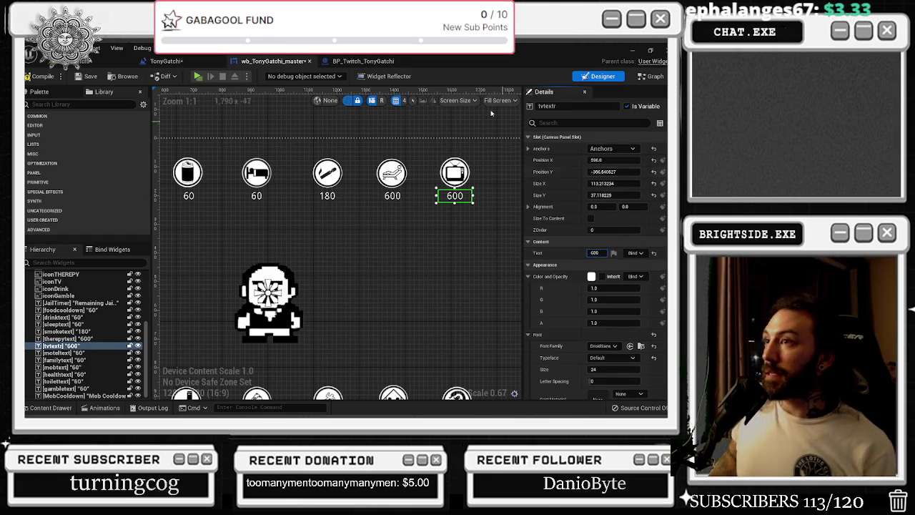
- Glance at the Twitch and level blueprints, then pan the widget layout to the lower icons
left_click(363, 61)
scroll(391, 197, "down", 5)
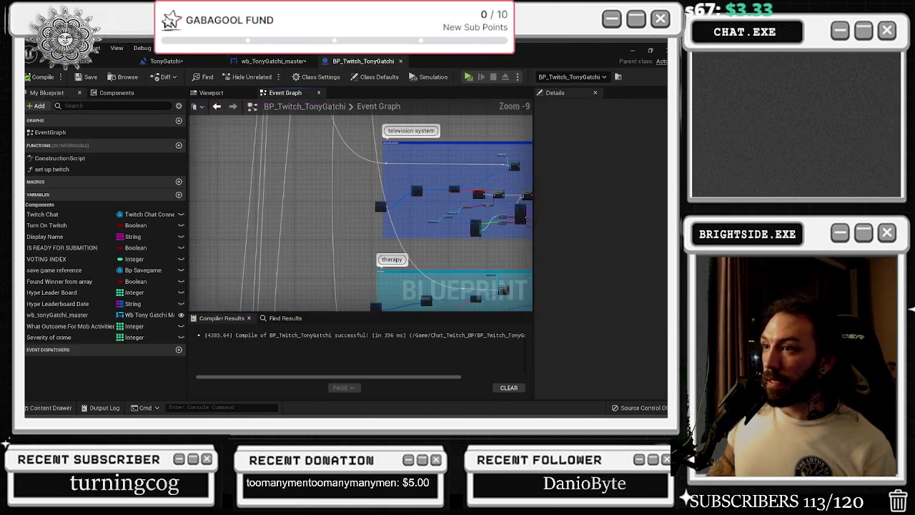
left_click(214, 61)
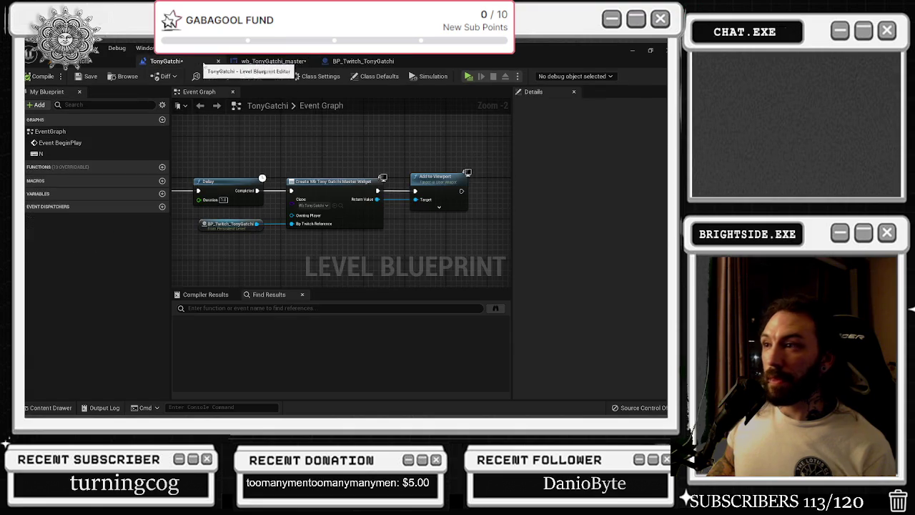
left_click(273, 61)
scroll(393, 211, "down", 2)
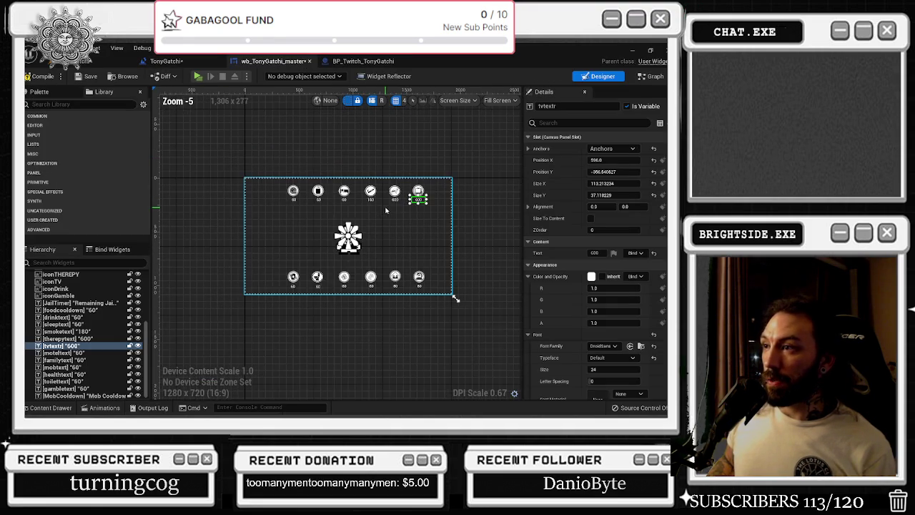
scroll(393, 211, "up", 1)
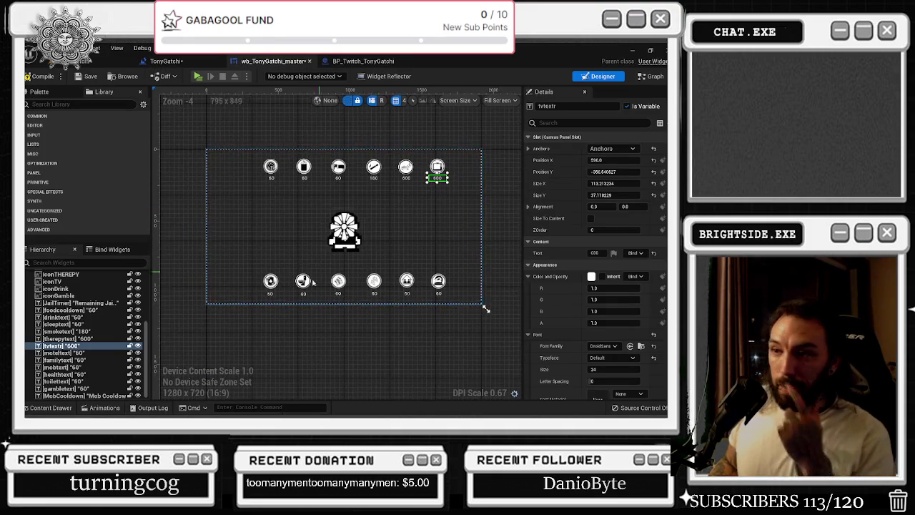
scroll(313, 228, "up", 2)
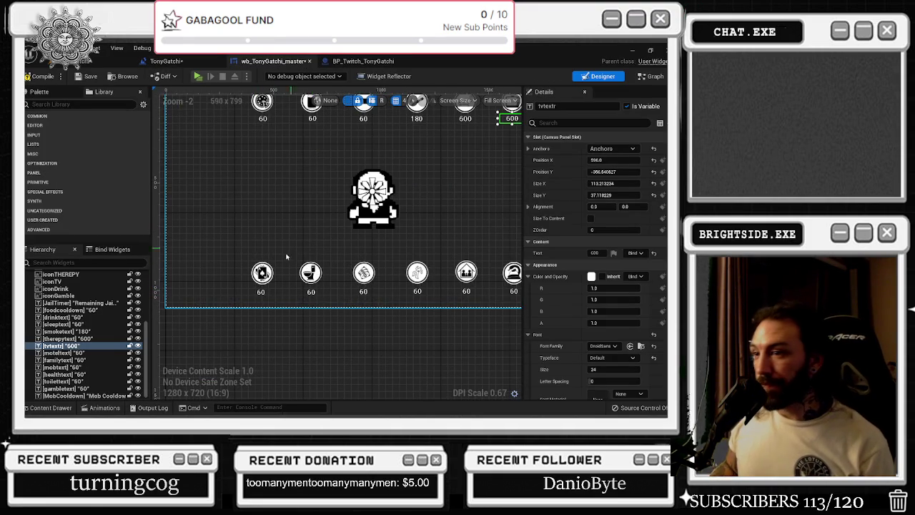
left_click_drag(331, 204, 266, 215)
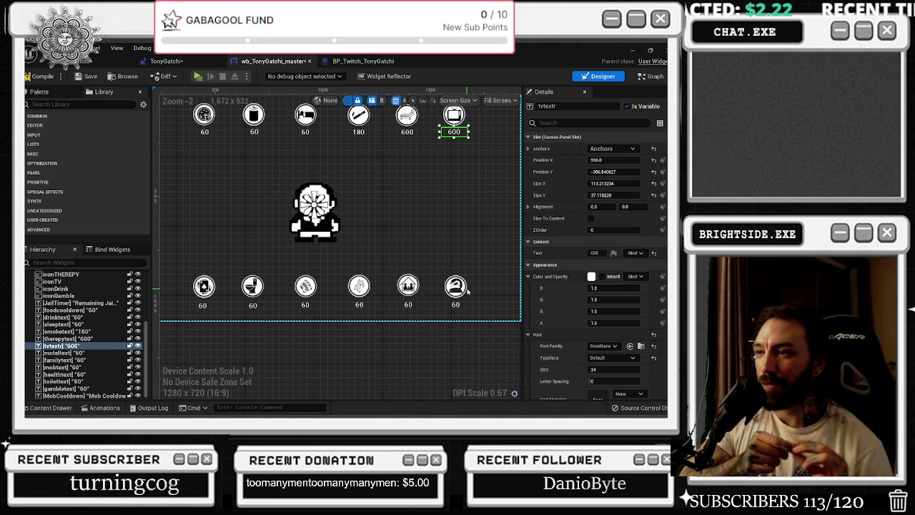
scroll(417, 232, "down", 2)
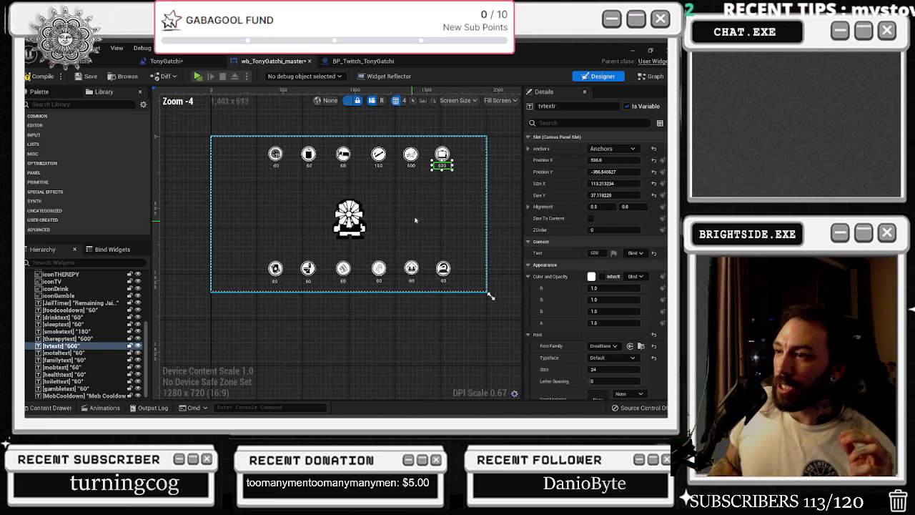
- Select the sprite's Scale Box, save wb_TonyGatchi_master, and Play to test the 600 timers
left_click(477, 204)
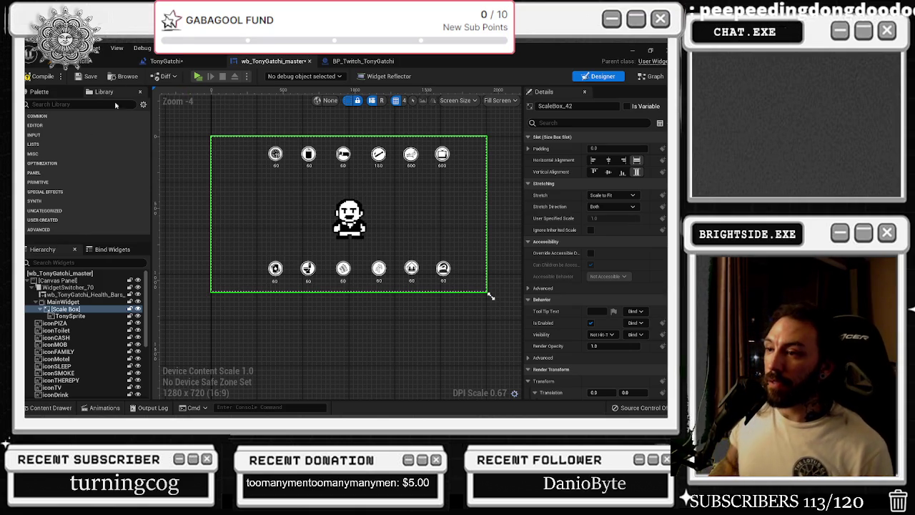
left_click(79, 78)
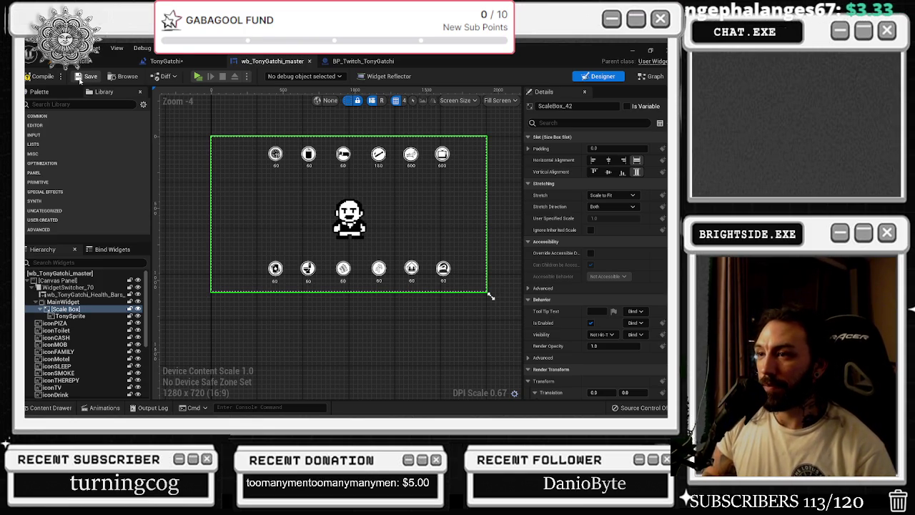
left_click(198, 77)
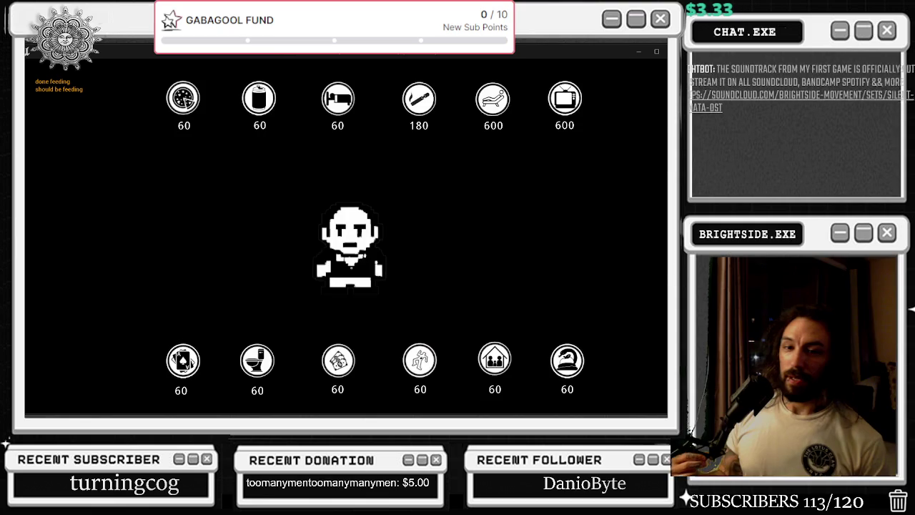
- End the Play In Editor session and switch to the Chrome window with the YouTube mix
key("Escape")
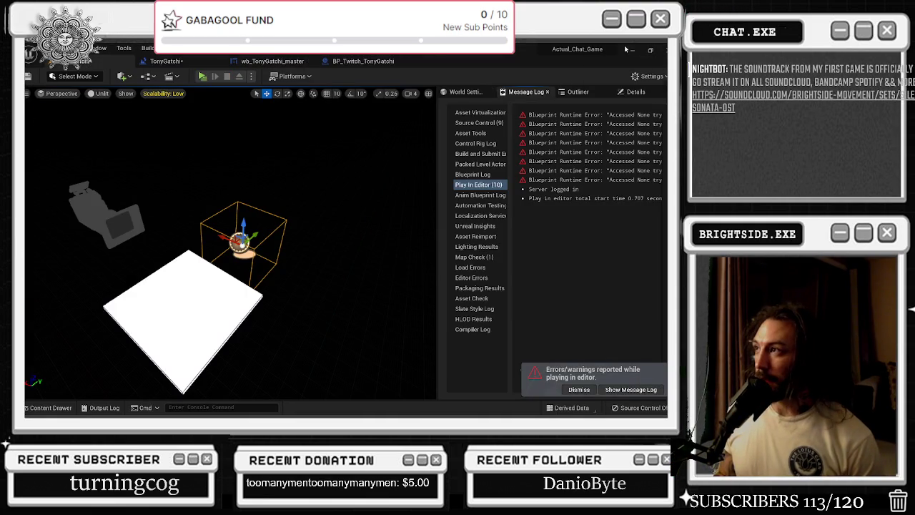
key("alt+Tab")
key("Escape")
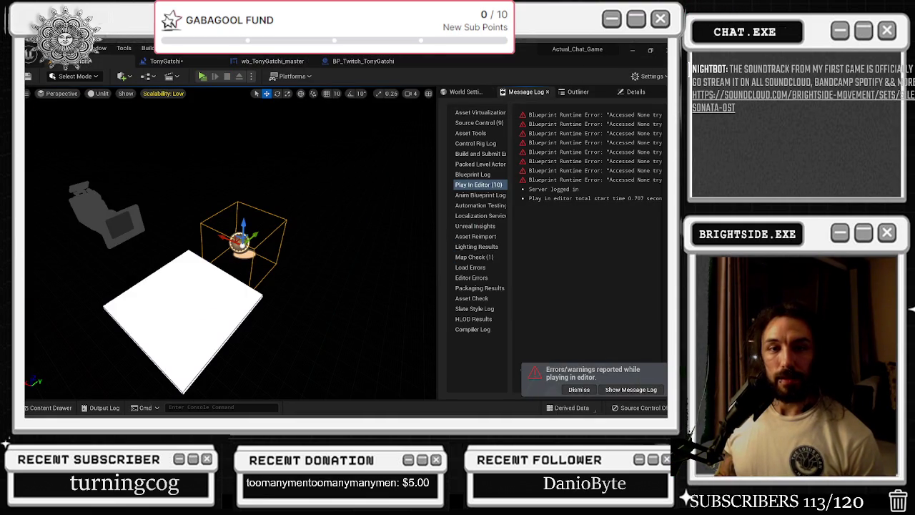
key("alt+Tab")
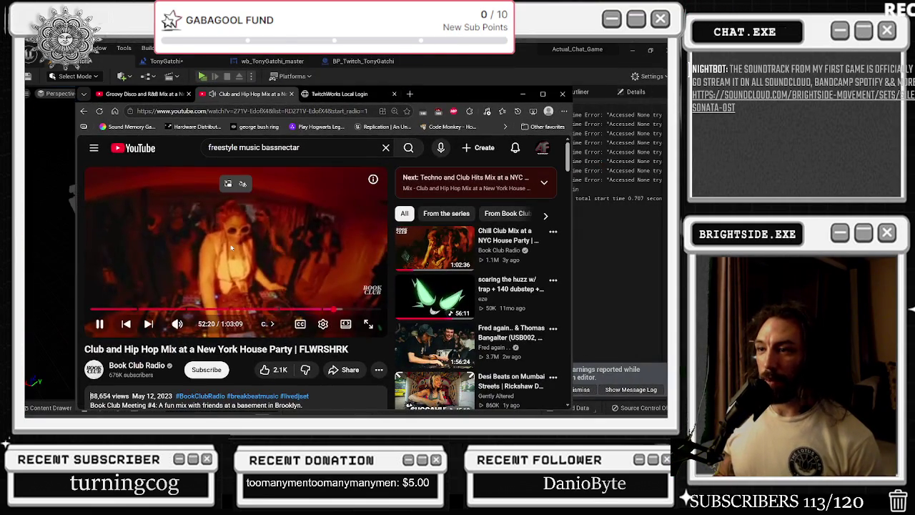
- Pause the YouTube mix, open Dialed.gg's Sound Memory Game, and create a copied multiplayer link
left_click(230, 245)
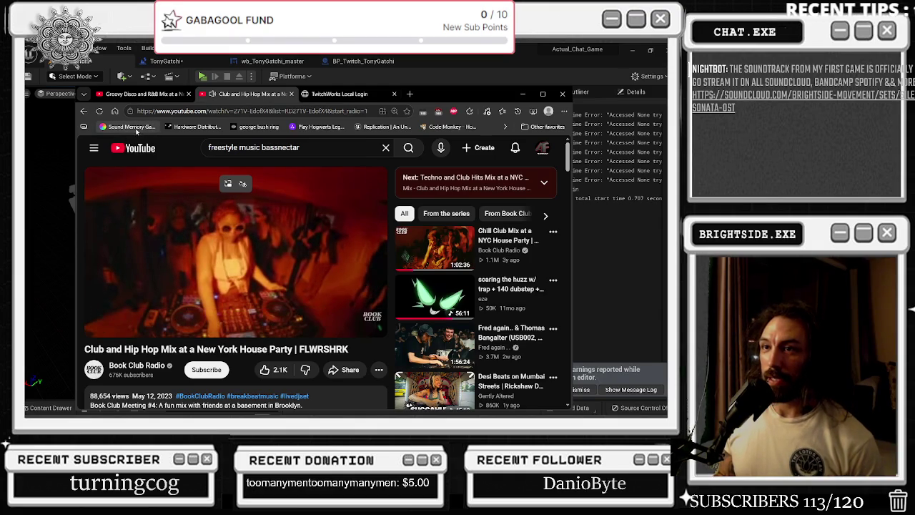
left_click(145, 130)
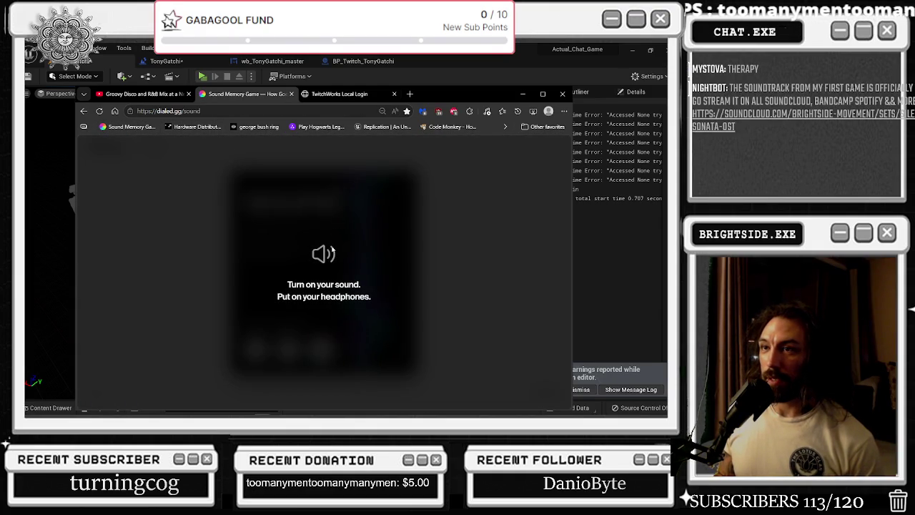
left_click(288, 346)
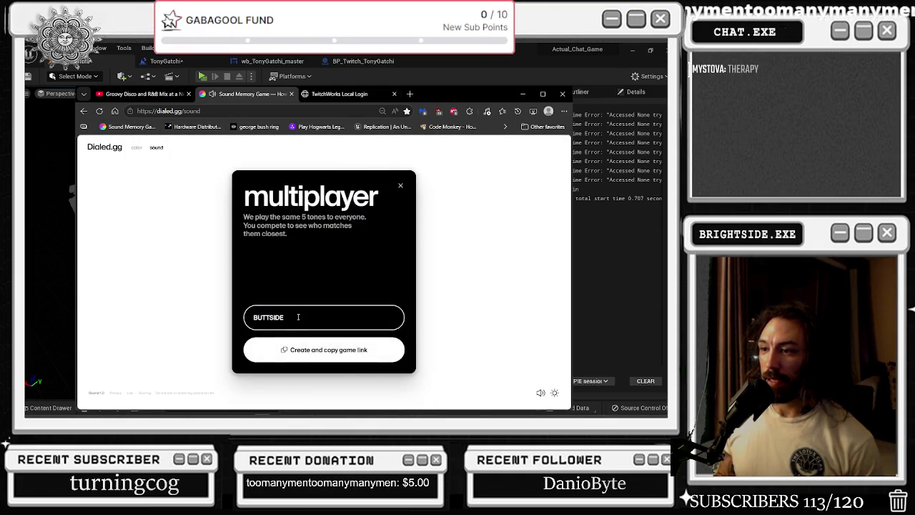
left_click(304, 354)
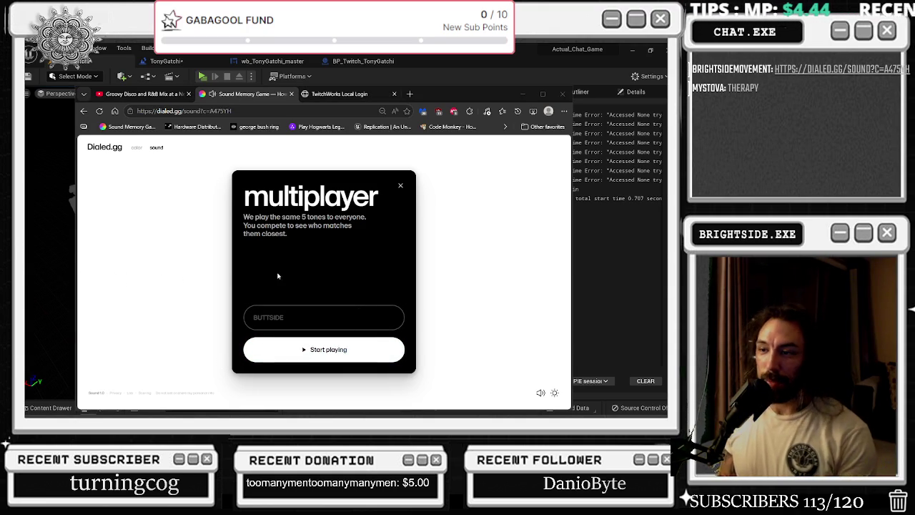
- Start the multiplayer sound game and submit the first tone guess, scoring 5.60
left_click(333, 348)
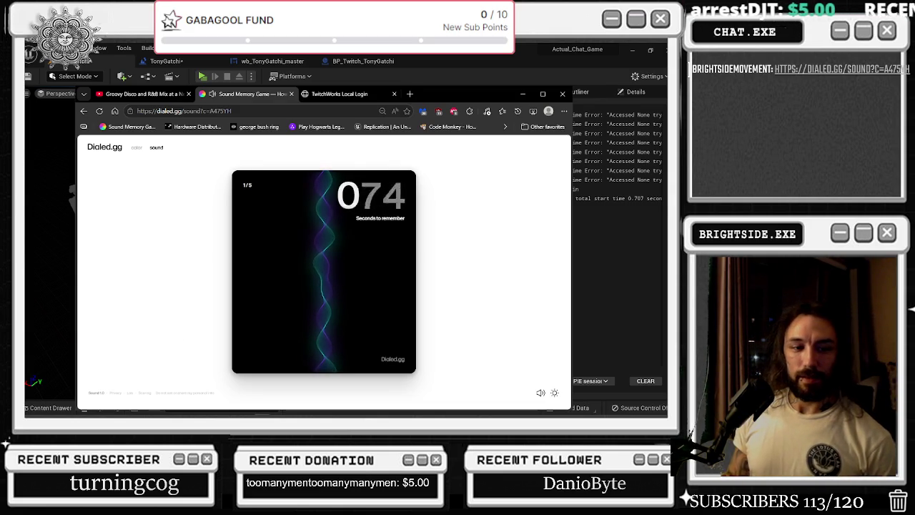
mouse_move(338, 281)
left_mouse_down()
mouse_move(355, 295)
mouse_move(365, 282)
mouse_move(354, 316)
mouse_move(374, 319)
mouse_move(363, 300)
mouse_move(376, 310)
left_mouse_up()
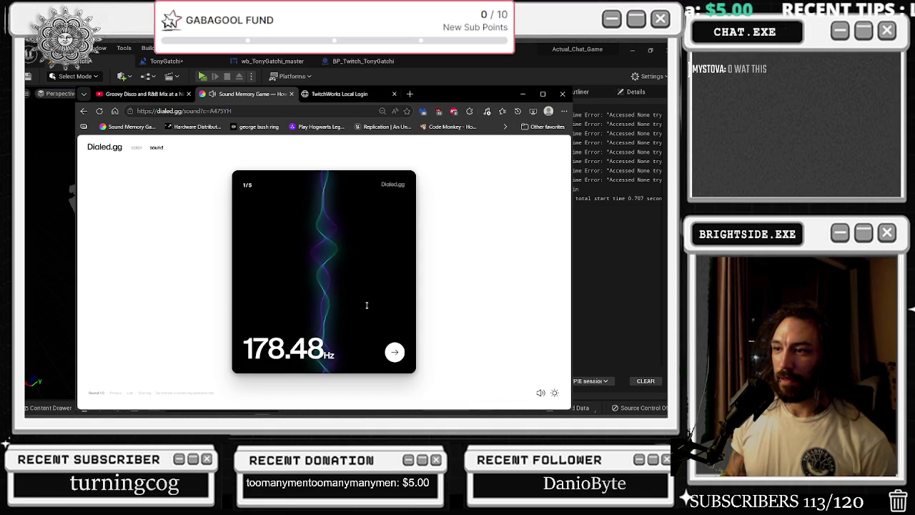
left_click(394, 351)
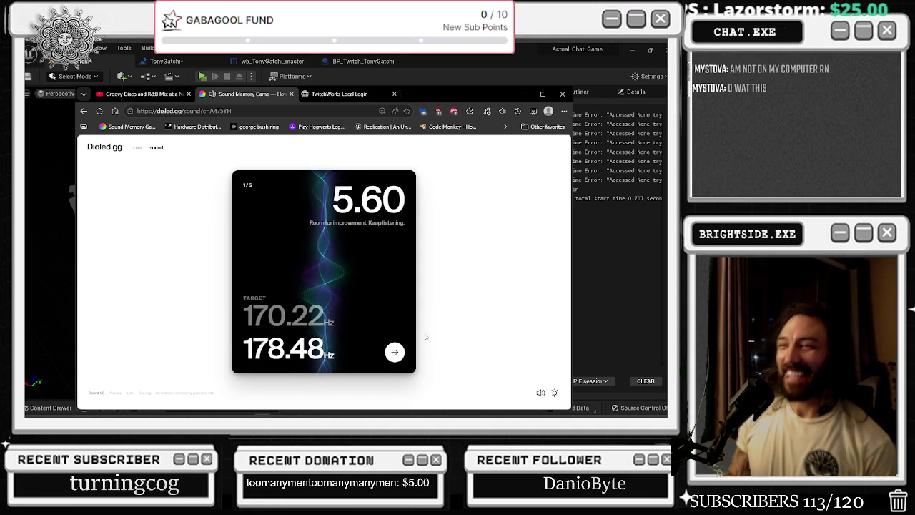
left_click(393, 351)
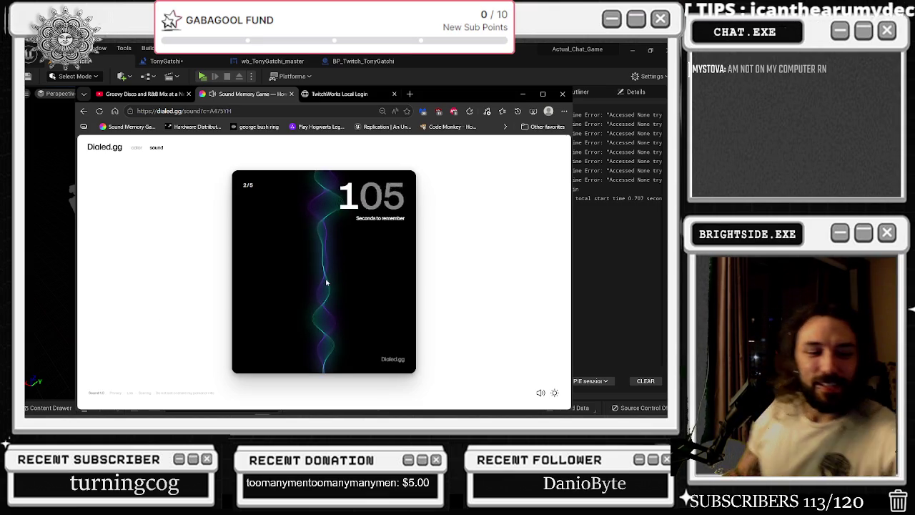
- Match the second tone at 194.46 Hz, scoring 0.76
mouse_move(356, 262)
left_mouse_down()
mouse_move(350, 293)
mouse_move(359, 290)
left_mouse_up()
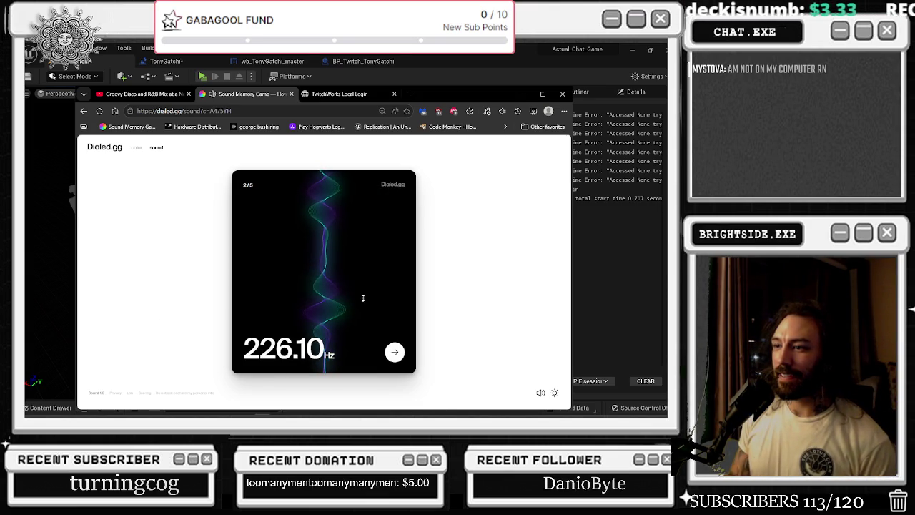
left_click_drag(358, 340, 350, 291)
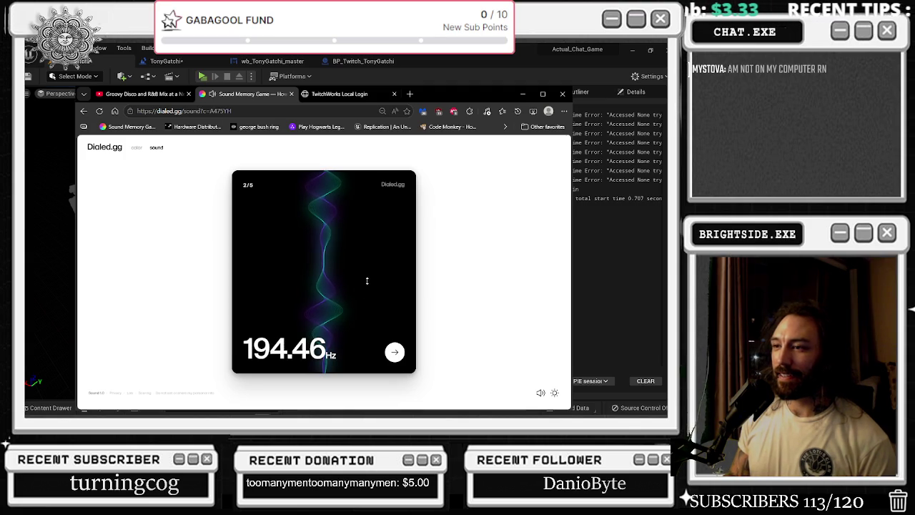
left_click(395, 353)
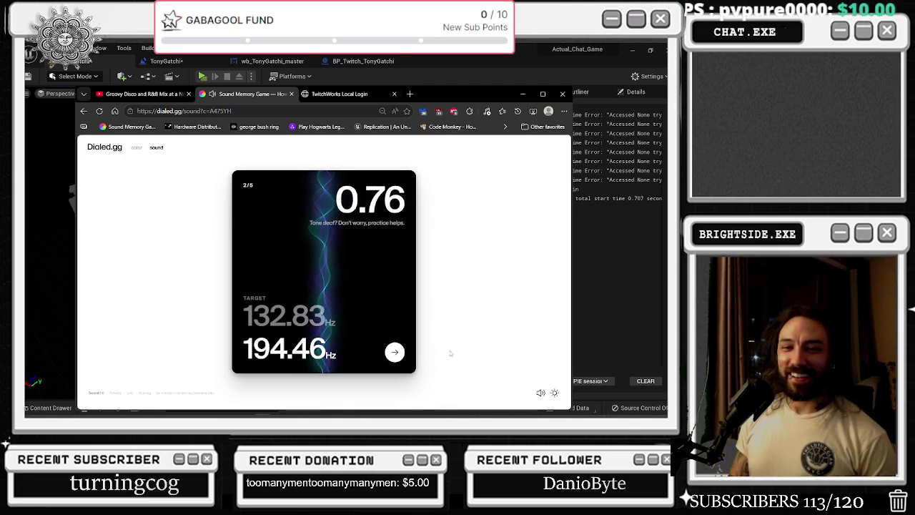
left_click(393, 359)
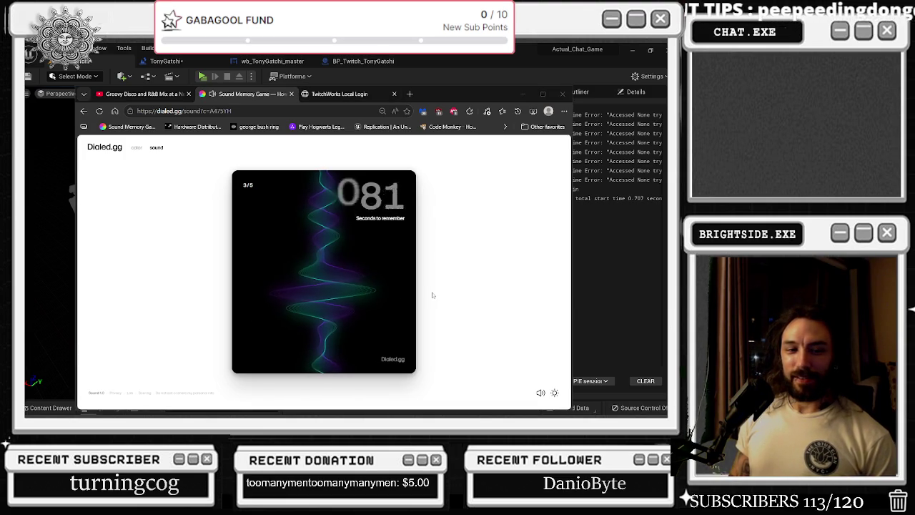
- Submit 326.23 Hz for the third tone, scoring 0.00 against the 888.90 Hz target
mouse_move(353, 298)
left_mouse_down()
mouse_move(353, 174)
mouse_move(352, 330)
mouse_move(351, 229)
left_mouse_up()
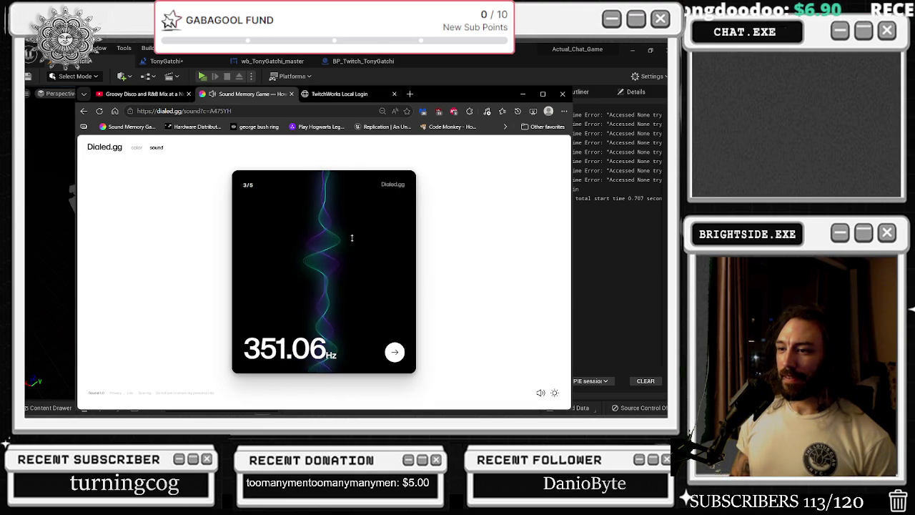
left_click_drag(349, 260, 354, 276)
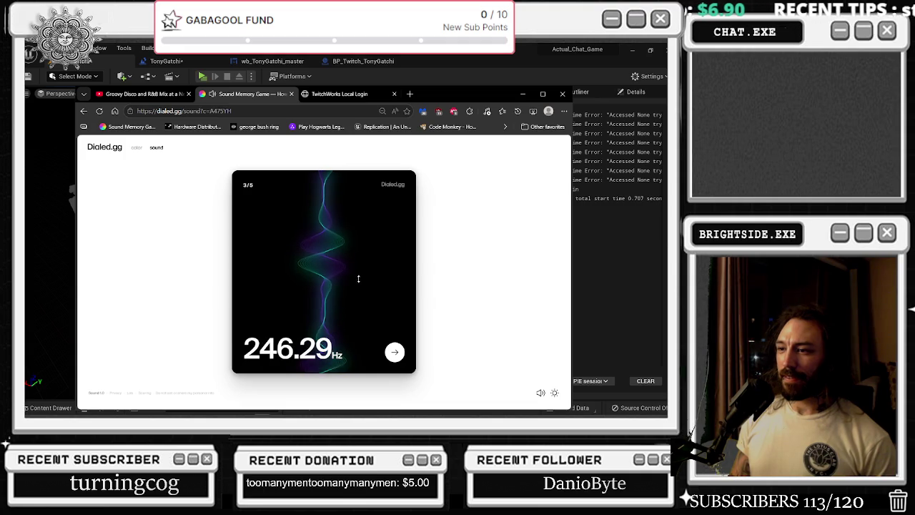
left_click_drag(377, 337, 368, 308)
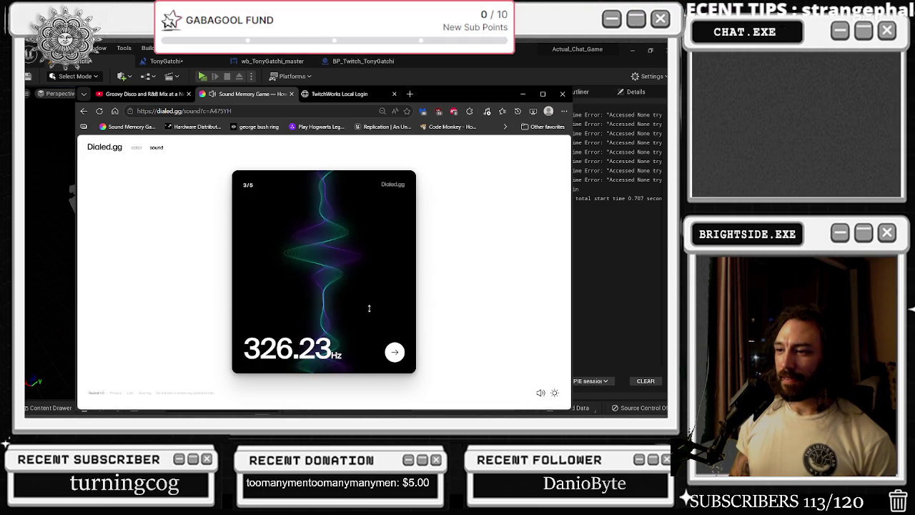
left_click(395, 352)
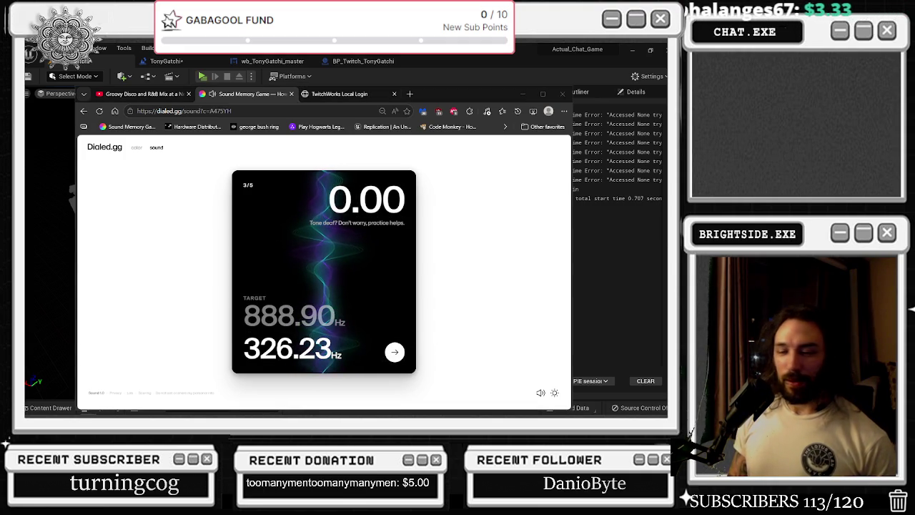
left_click(392, 356)
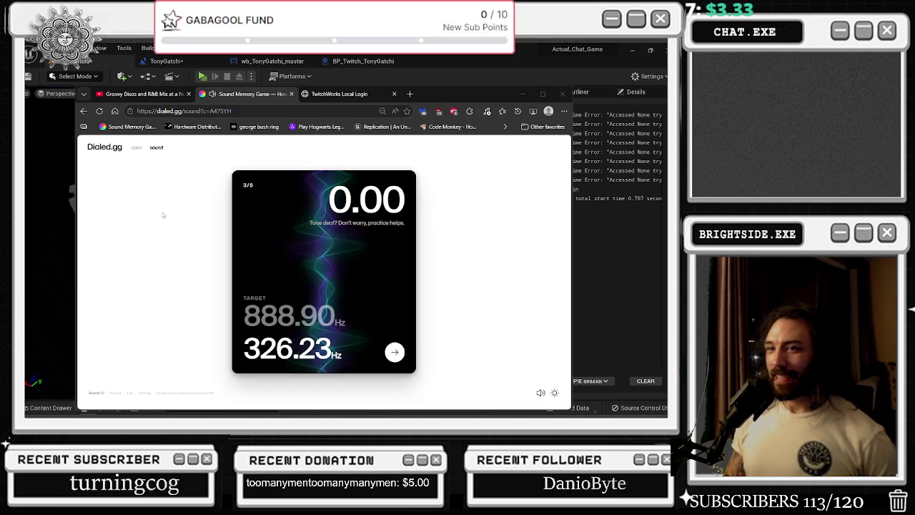
left_click(137, 148)
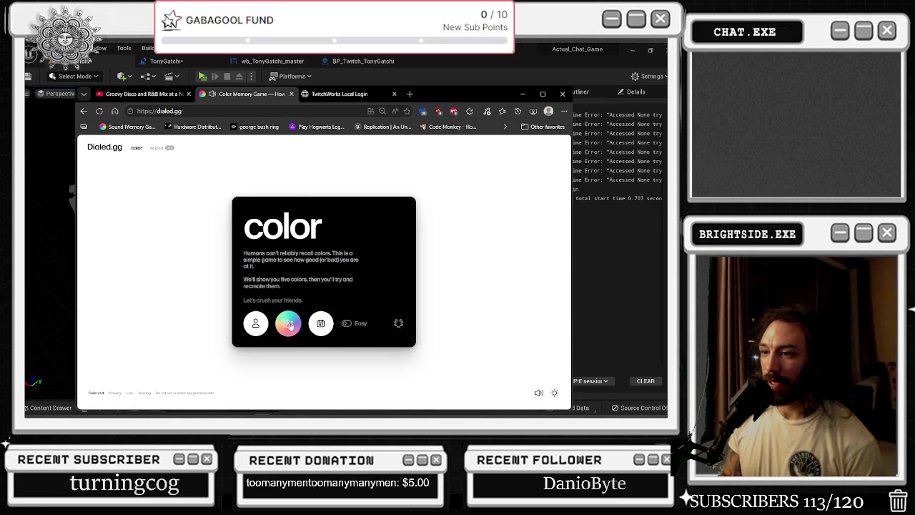
- Create and copy a multiplayer link for the color game and start playing
left_click(288, 323)
left_click(289, 323)
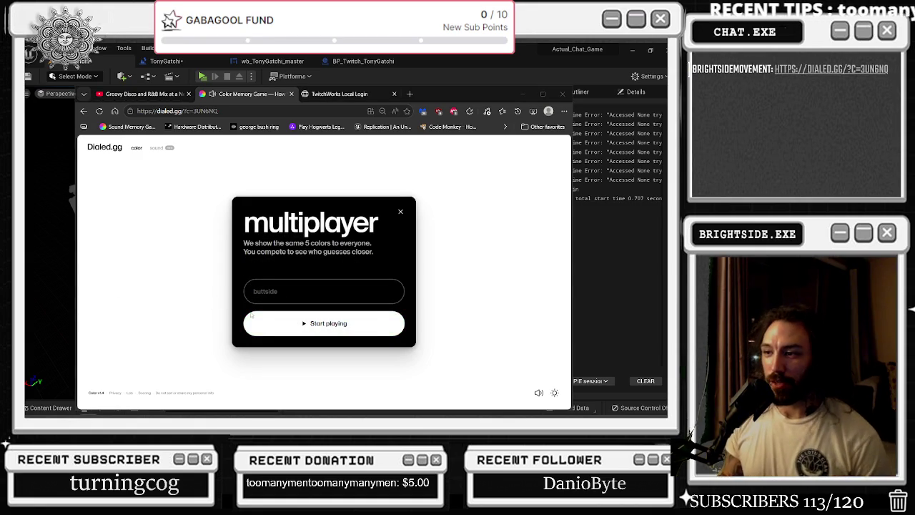
left_click(295, 319)
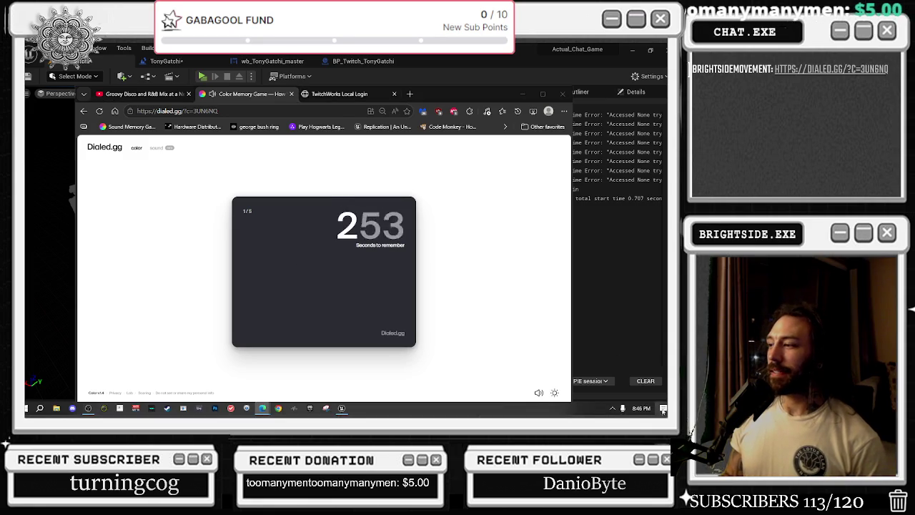
- Lower the saturation of the first recreated colour and submit it, scoring 8.97
key("super+a")
left_click(445, 250)
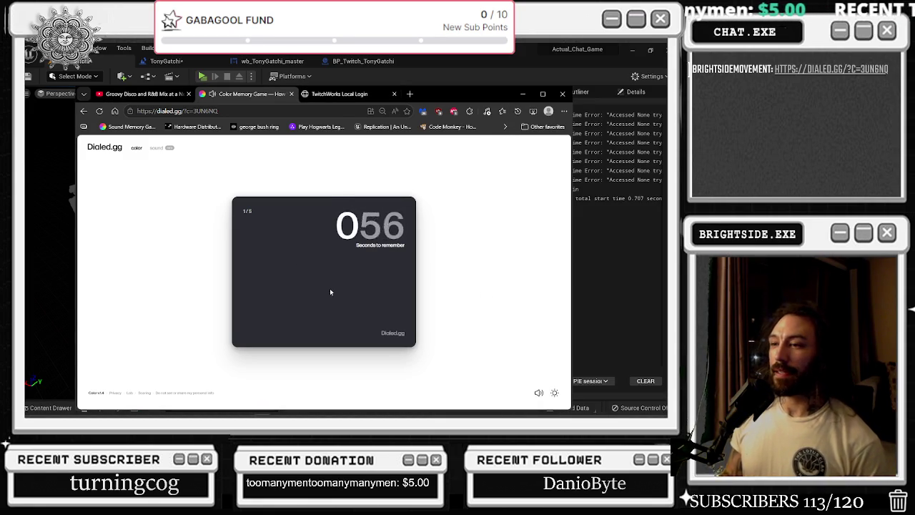
scroll(254, 295, "down", 3)
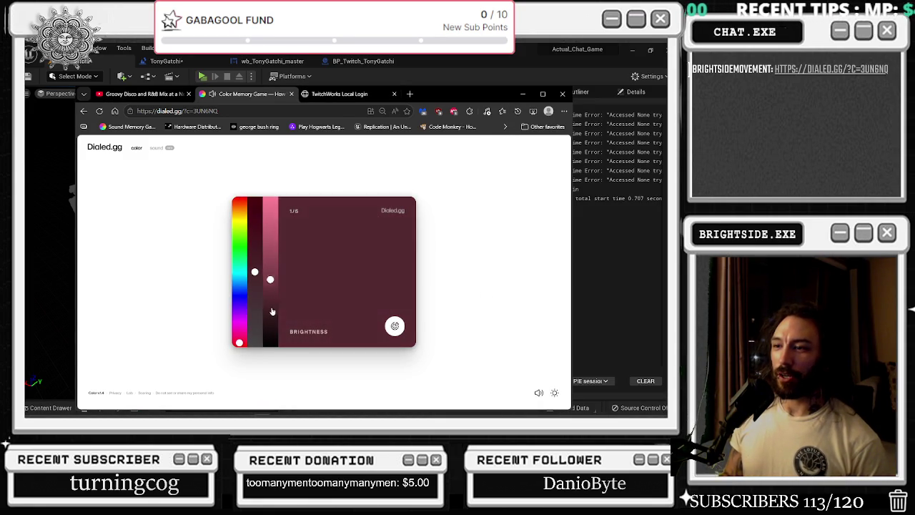
mouse_move(253, 294)
left_mouse_down()
mouse_move(254, 331)
mouse_move(270, 332)
mouse_move(269, 307)
mouse_move(270, 315)
left_mouse_up()
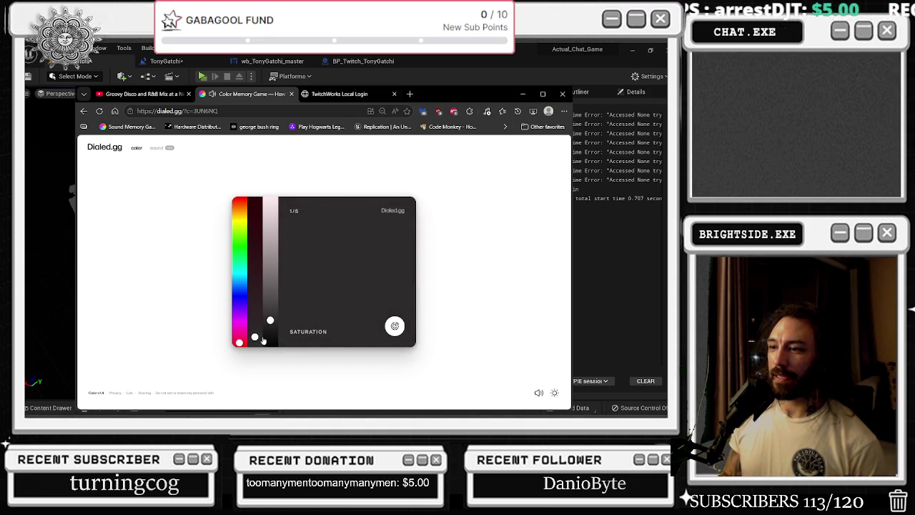
left_click(395, 326)
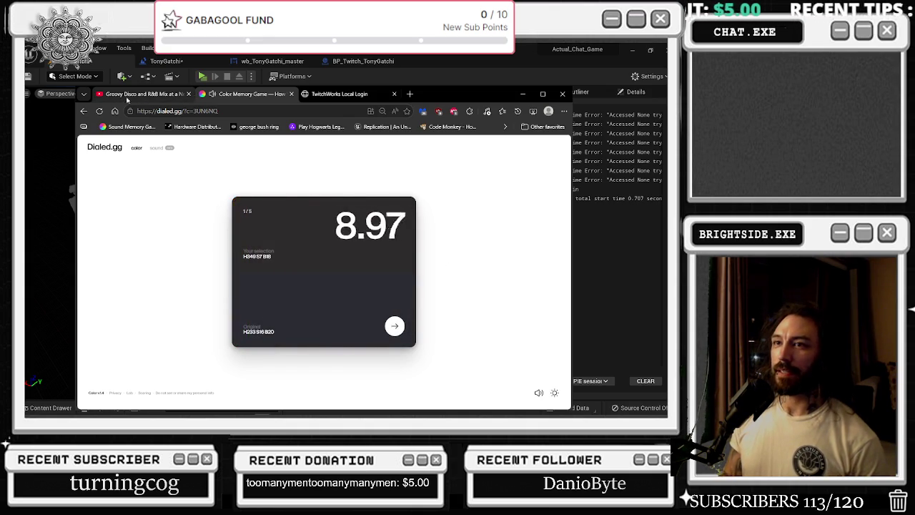
left_click(121, 95)
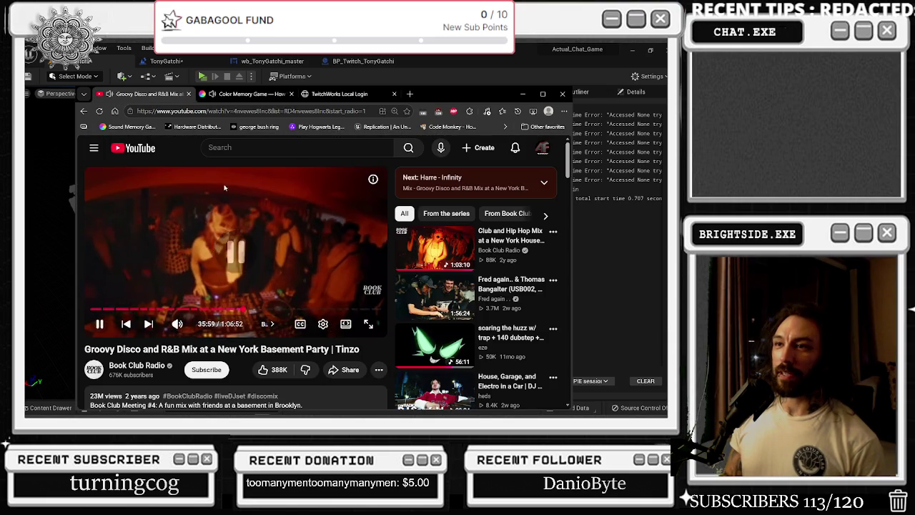
- Start the Club and Hip Hop Mix on YouTube, then return to the Color Memory Game tab
key("alt+Tab")
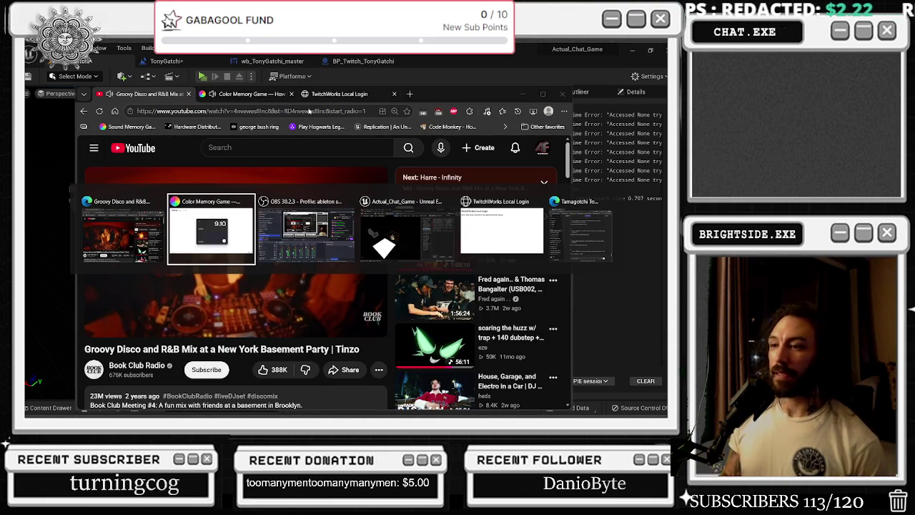
key("Escape")
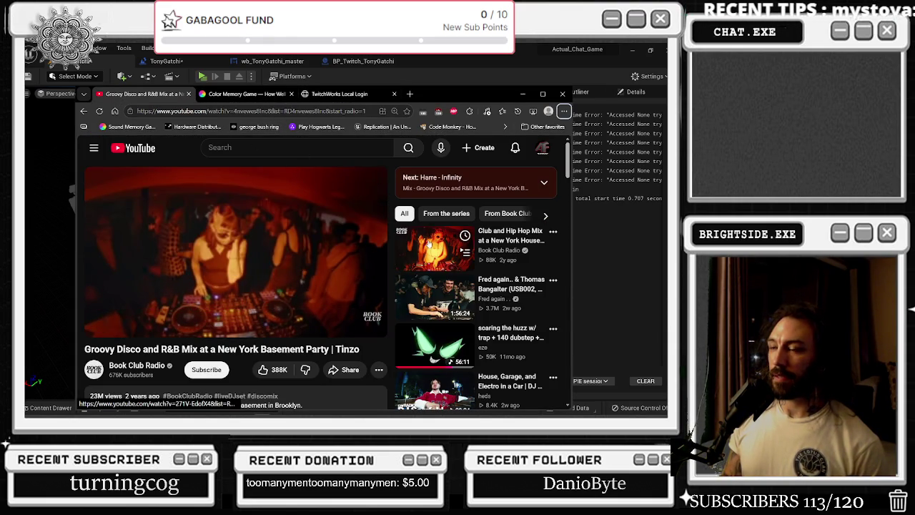
left_click(339, 226)
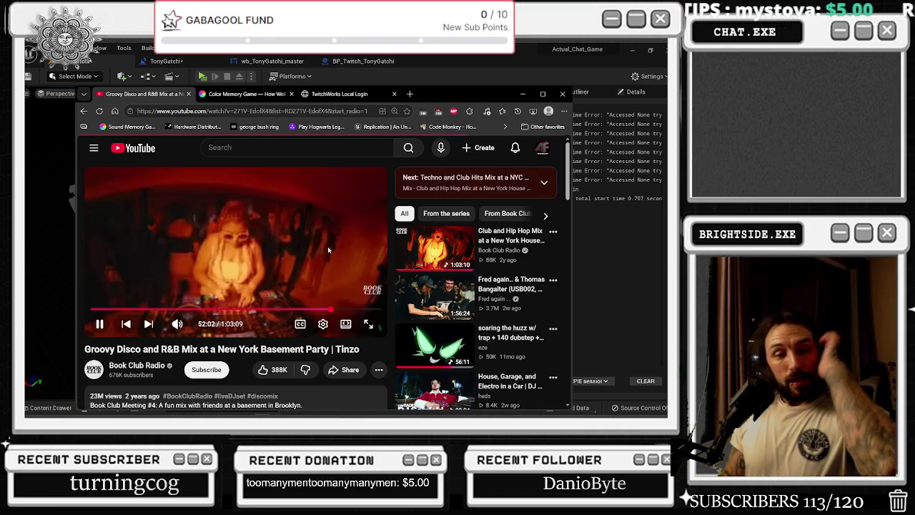
left_click(220, 266)
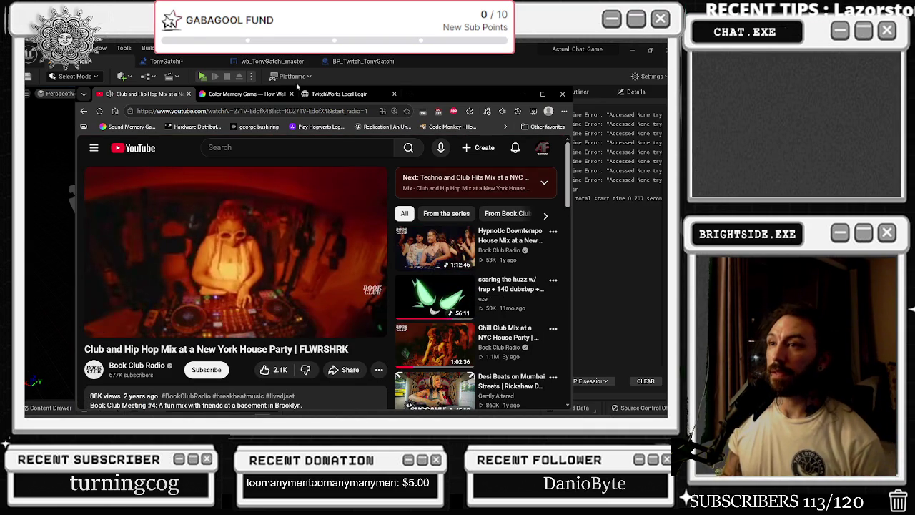
left_click(243, 94)
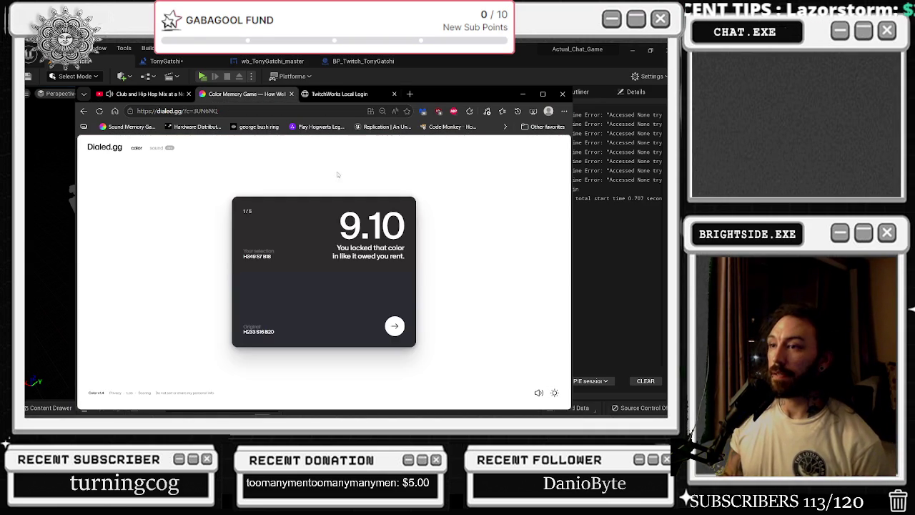
- Recreate the green colours of rounds two and three by setting hue and brightness
left_click(394, 327)
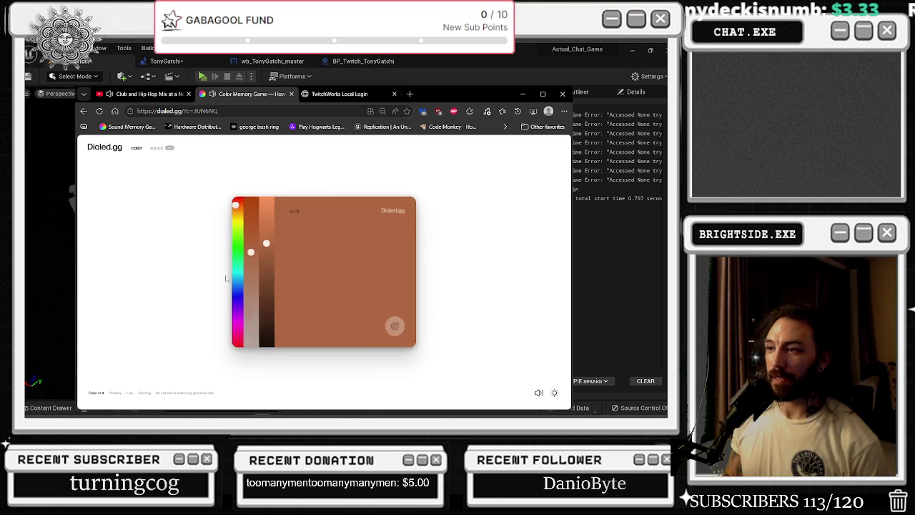
left_click(243, 252)
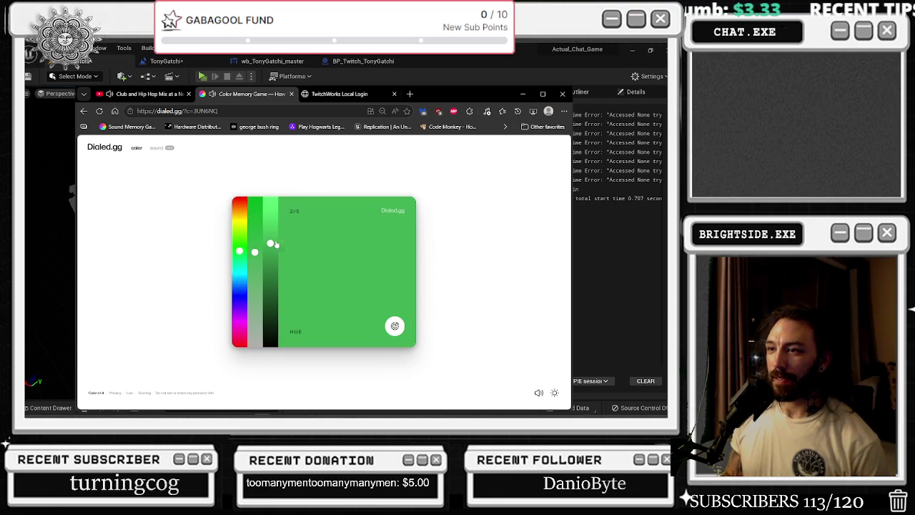
mouse_move(274, 231)
left_mouse_down()
mouse_move(270, 221)
mouse_move(270, 232)
left_mouse_up()
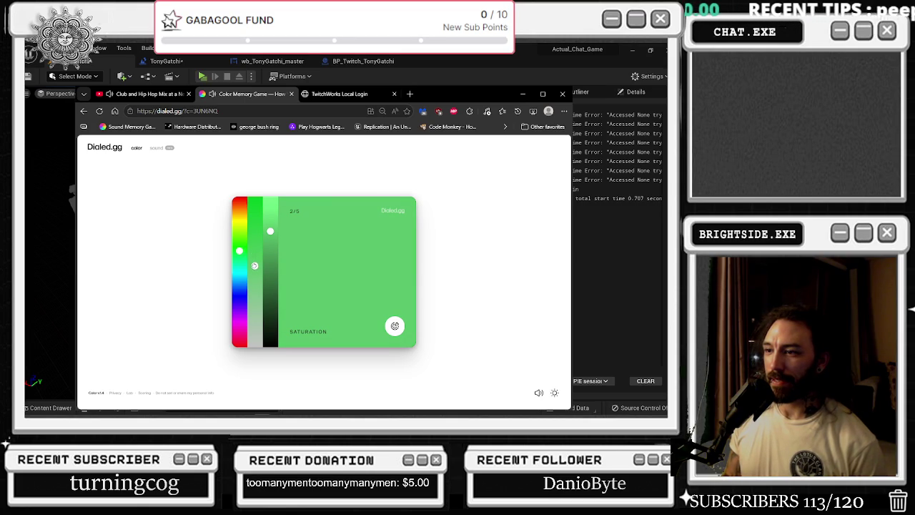
left_click(395, 326)
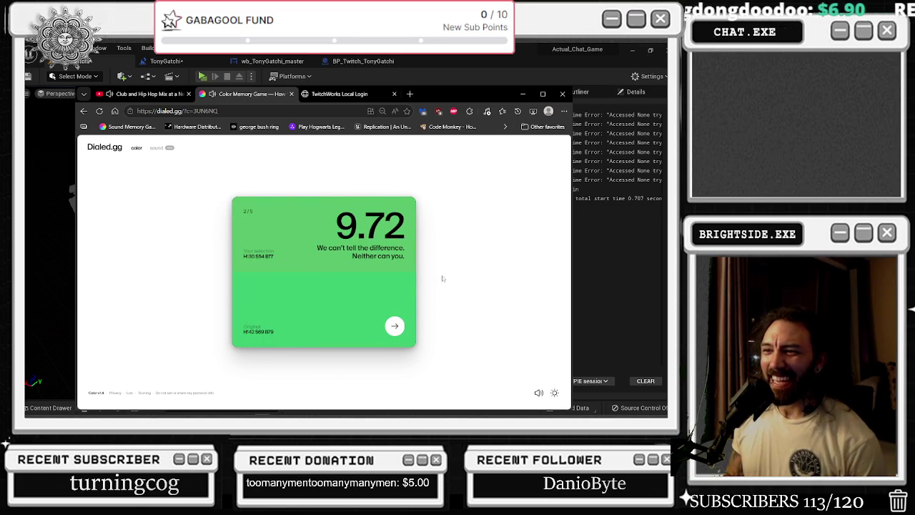
left_click(394, 327)
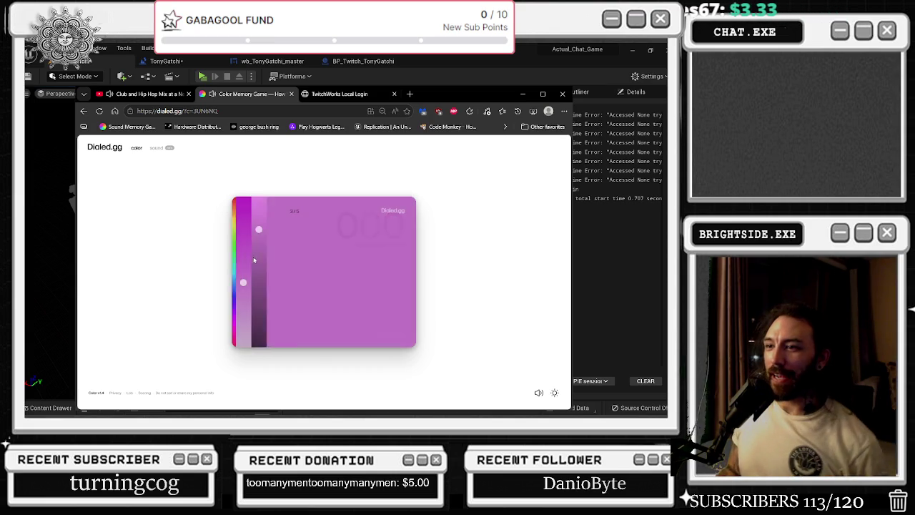
left_click(238, 262)
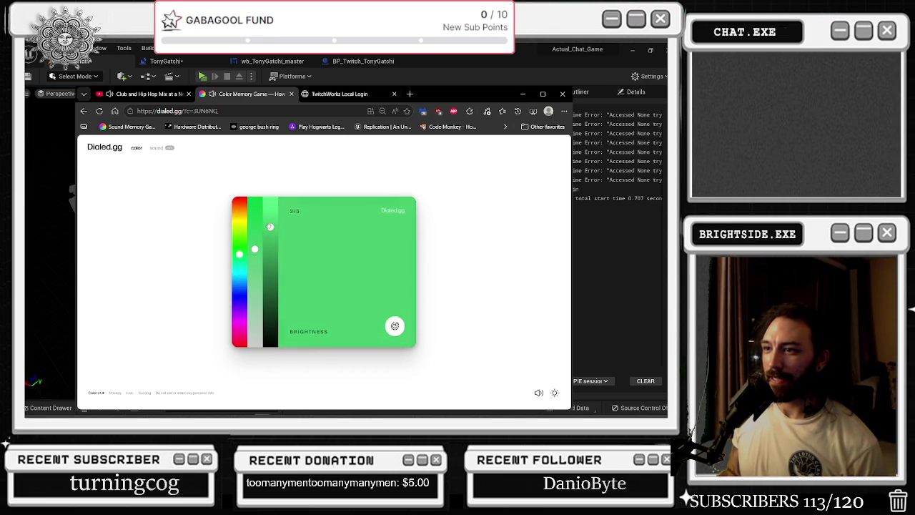
left_click_drag(269, 228, 270, 217)
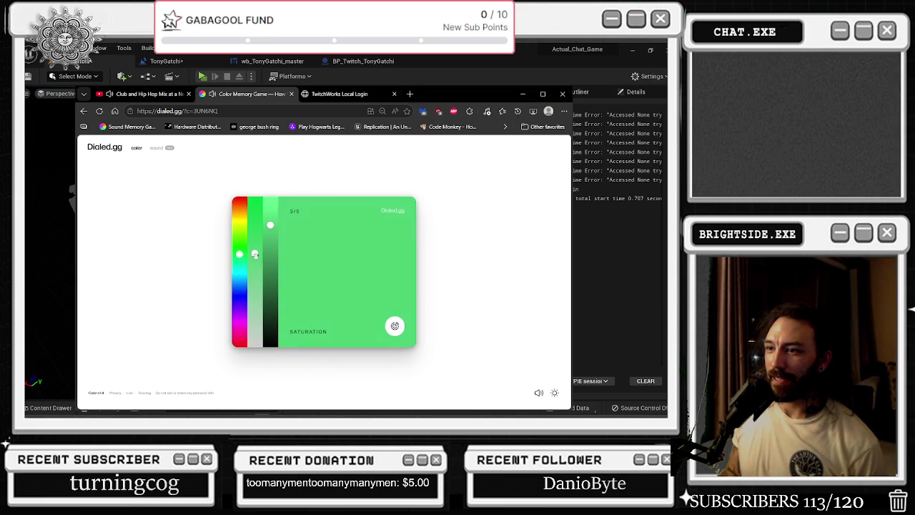
left_click(395, 326)
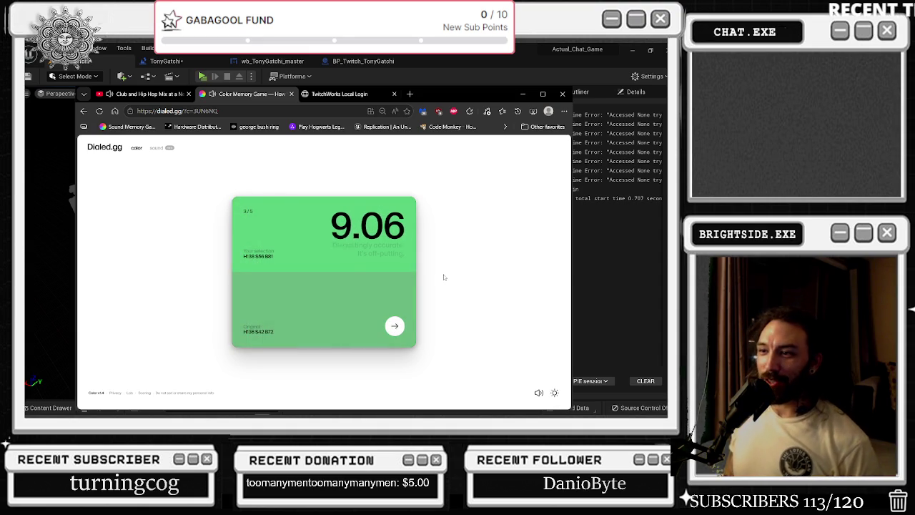
- Match round four's green by tuning hue, saturation and brightness, then submit
left_click(394, 326)
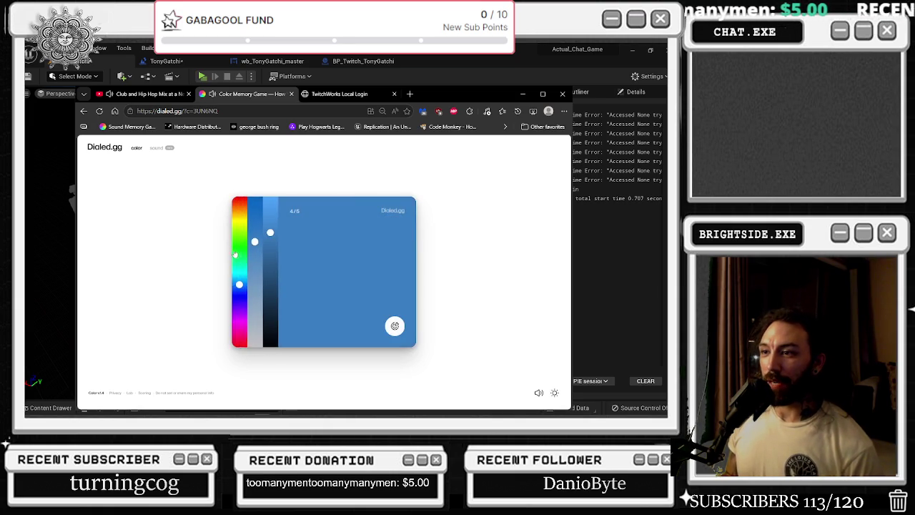
left_click(237, 254)
mouse_move(259, 272)
left_mouse_down()
mouse_move(257, 297)
mouse_move(257, 246)
mouse_move(239, 238)
left_mouse_up()
left_click(265, 250)
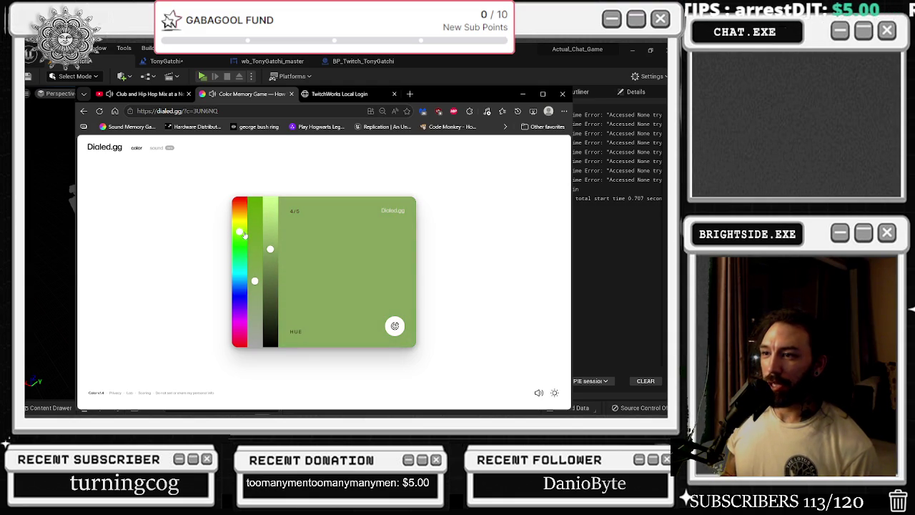
mouse_move(275, 253)
left_mouse_down()
mouse_move(273, 243)
mouse_move(276, 268)
left_mouse_up()
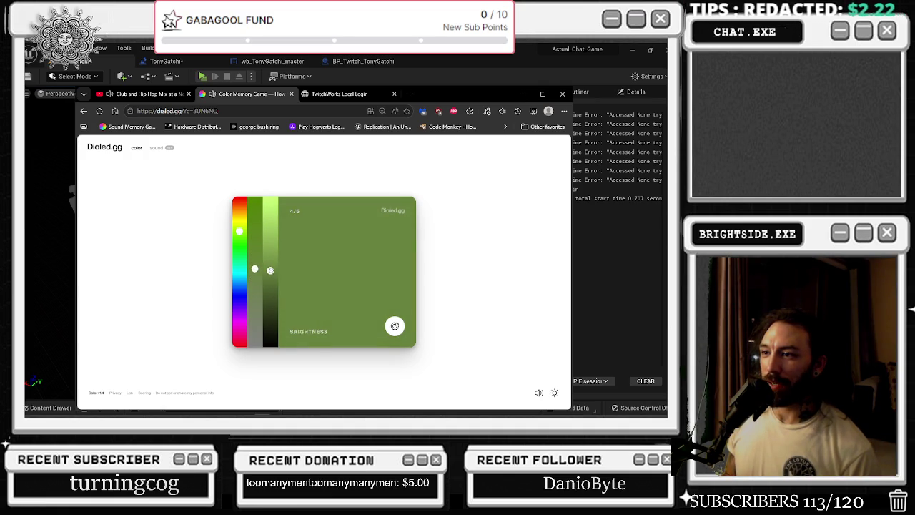
left_click_drag(270, 270, 270, 261)
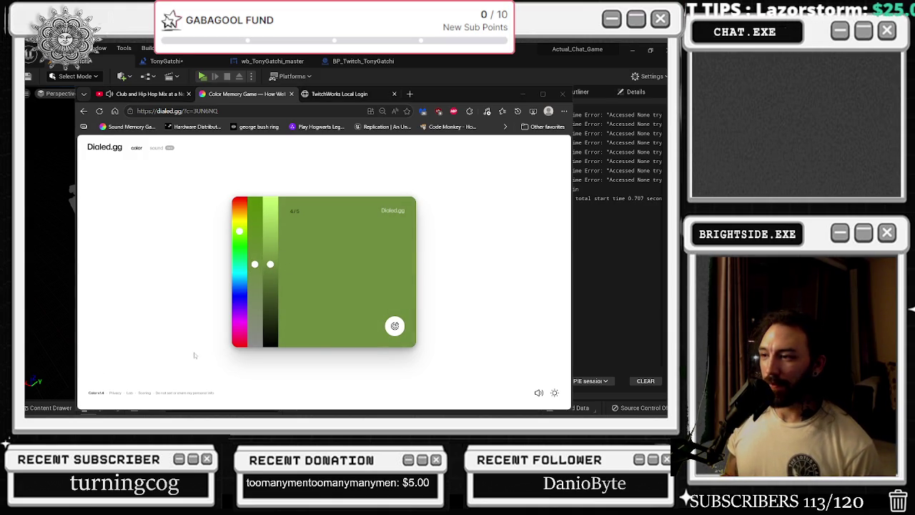
left_click(466, 326)
left_click(394, 326)
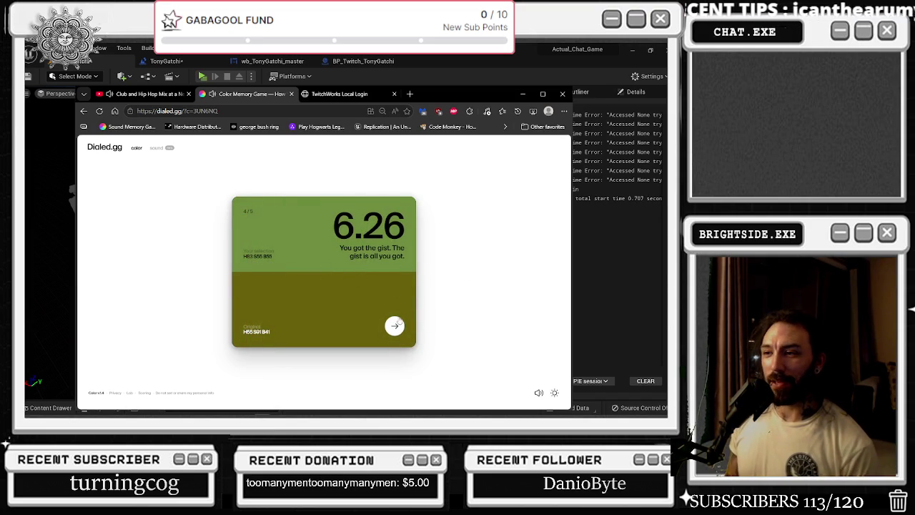
- Recreate round five's blue-grey colour with hue, saturation and brightness, scoring 6.96
left_click(394, 326)
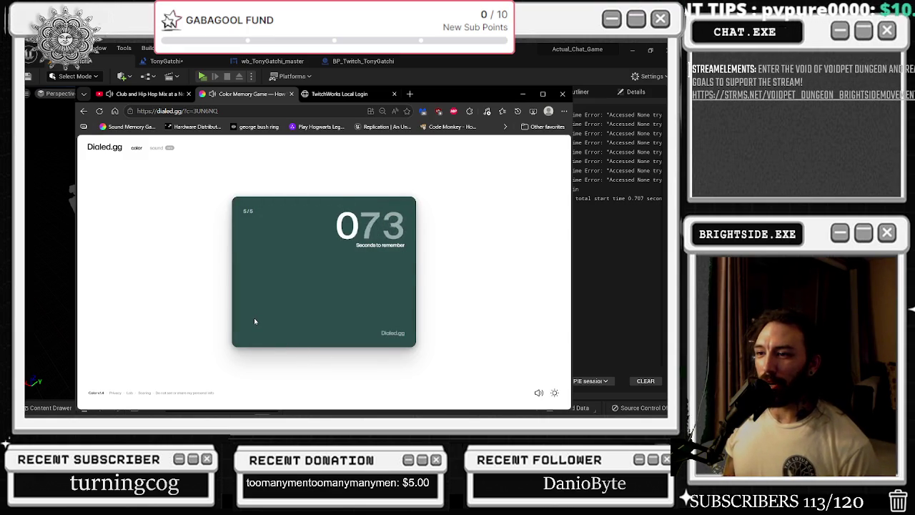
left_click(239, 282)
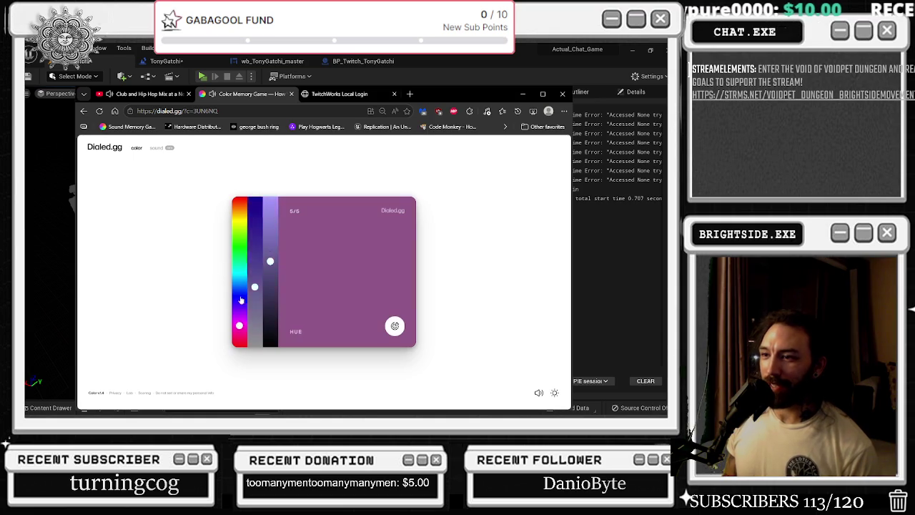
mouse_move(254, 286)
left_mouse_down()
mouse_move(254, 299)
mouse_move(254, 267)
mouse_move(271, 278)
mouse_move(269, 262)
mouse_move(270, 280)
mouse_move(254, 273)
left_mouse_up()
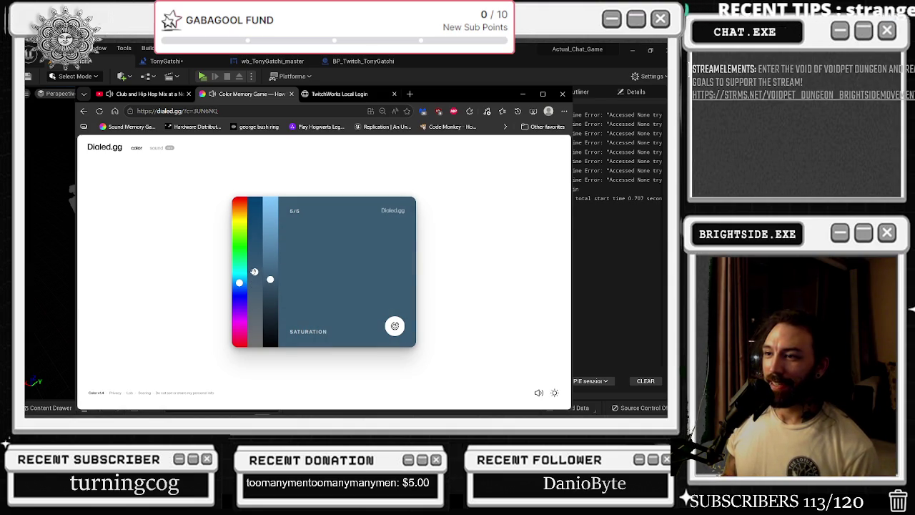
left_click(270, 278)
left_click_drag(270, 283, 269, 275)
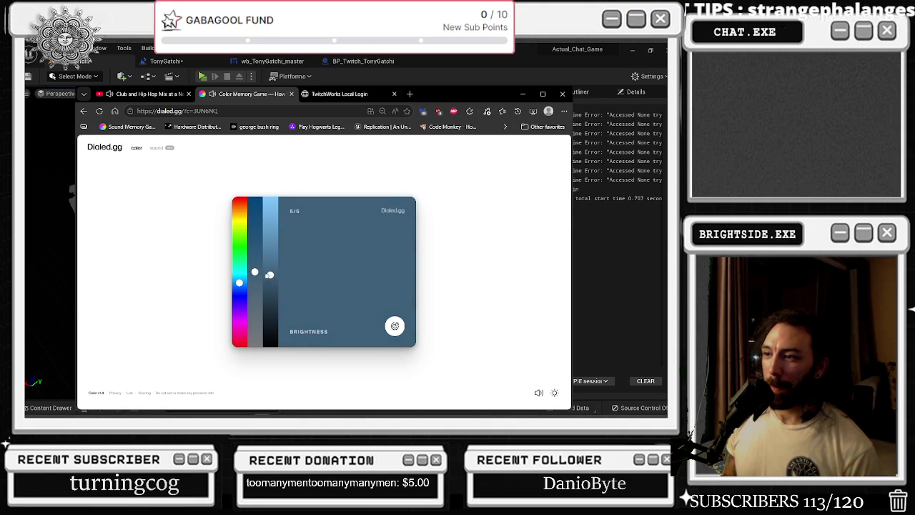
left_click(255, 274)
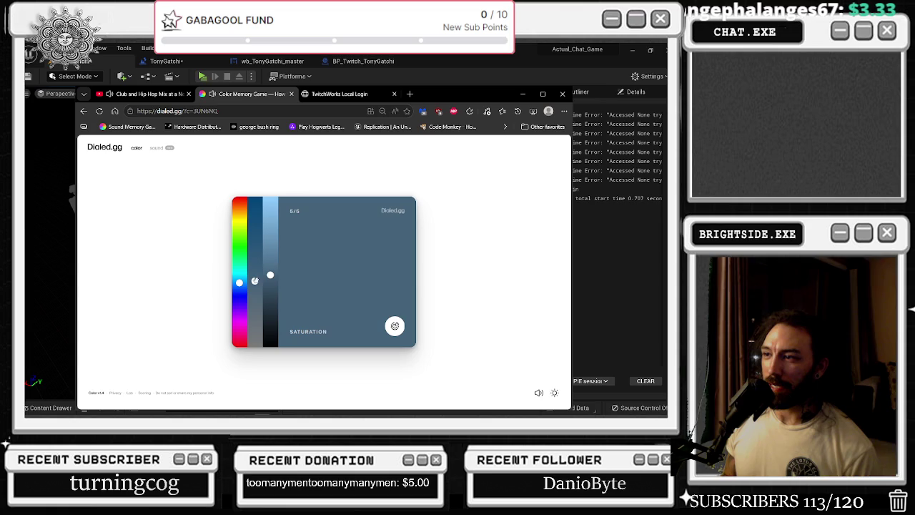
left_click_drag(255, 262, 255, 272)
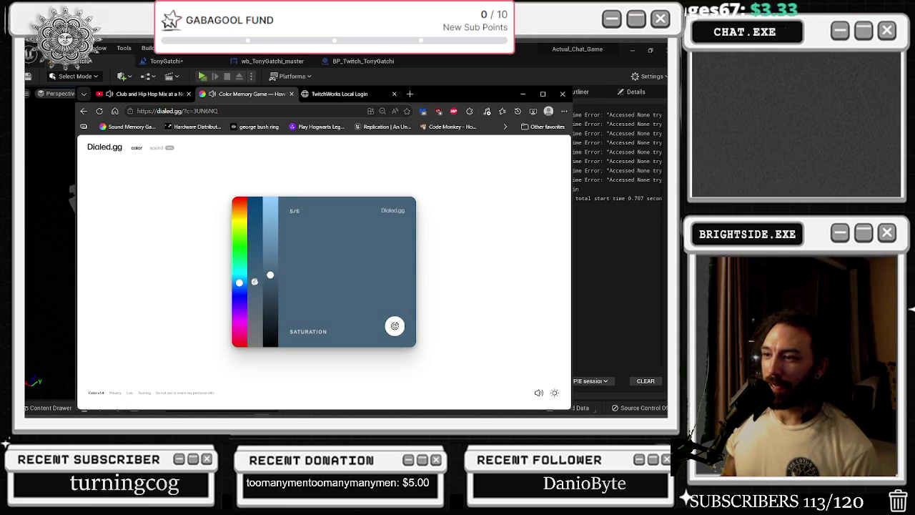
left_click(395, 326)
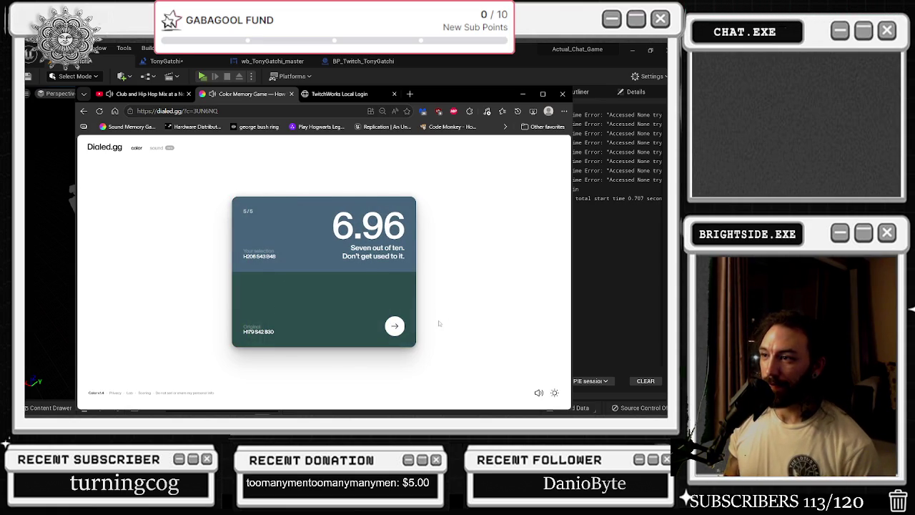
- View the 41.10/50 colour summary, open the sound game and maximize the browser window
key("Return")
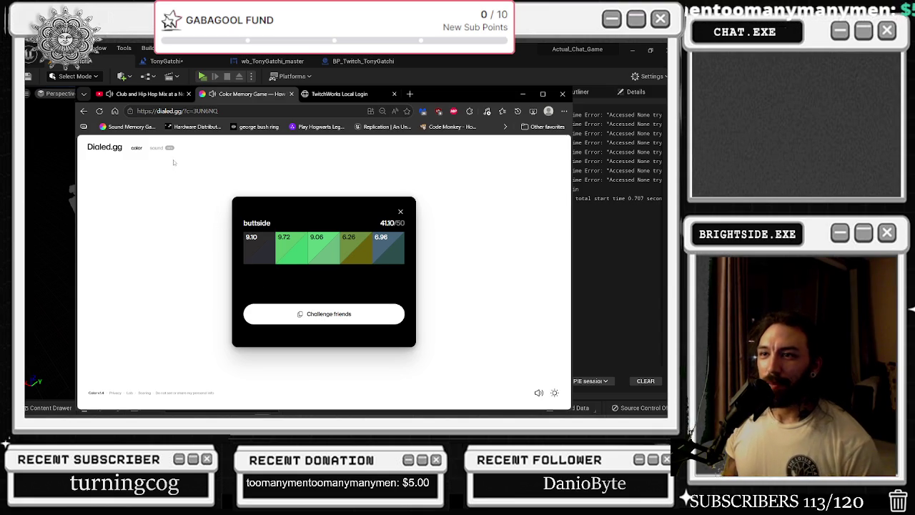
left_click(155, 148)
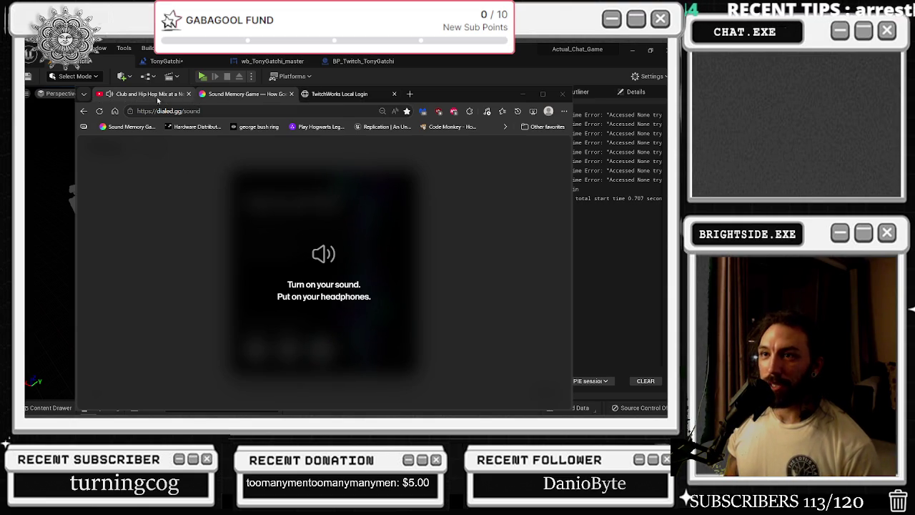
left_click(131, 94)
double_click(131, 94)
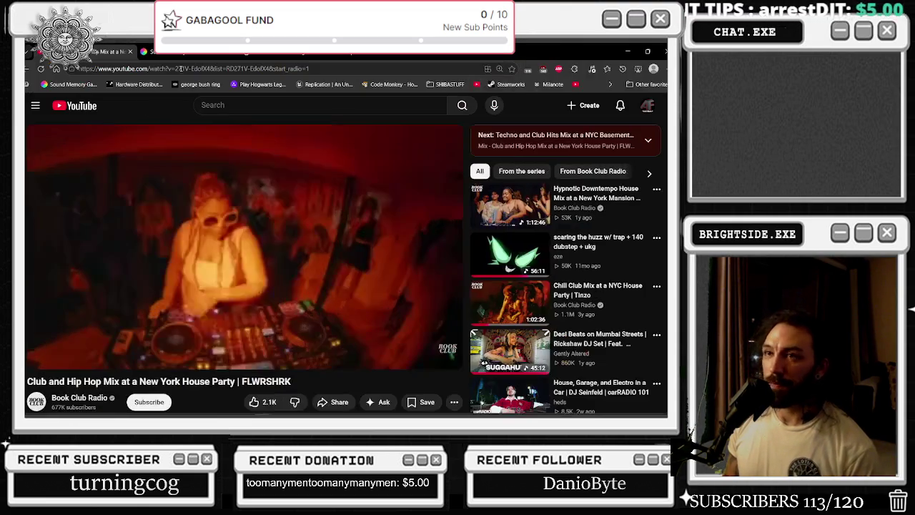
key("ctrl+Tab")
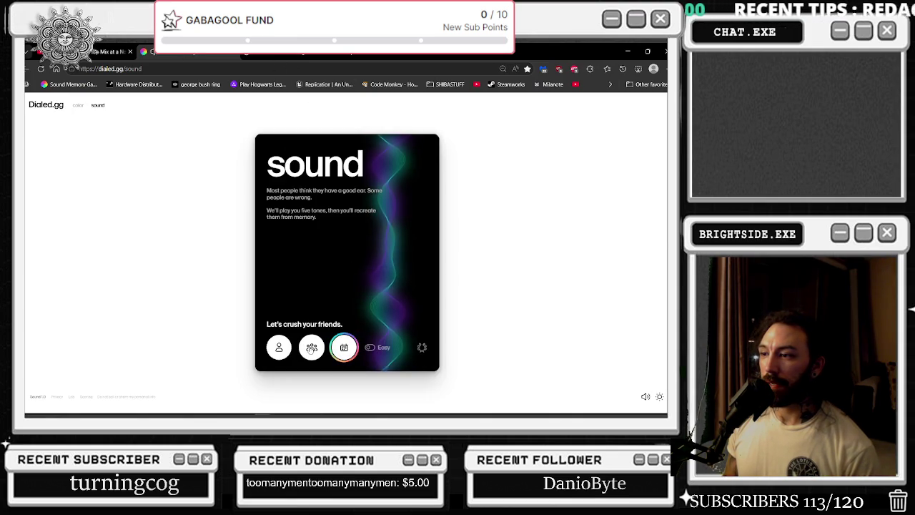
- Create and copy a multiplayer sound game link, then start playing
left_click(312, 348)
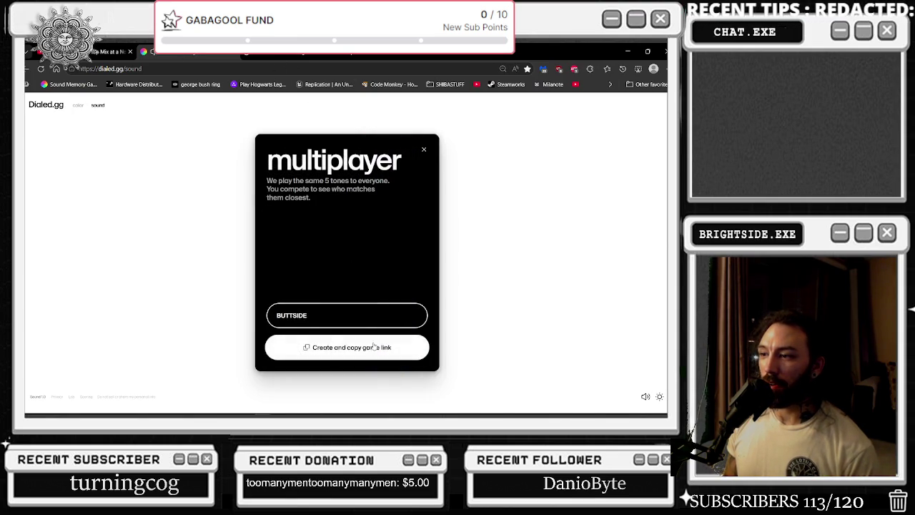
left_click(306, 348)
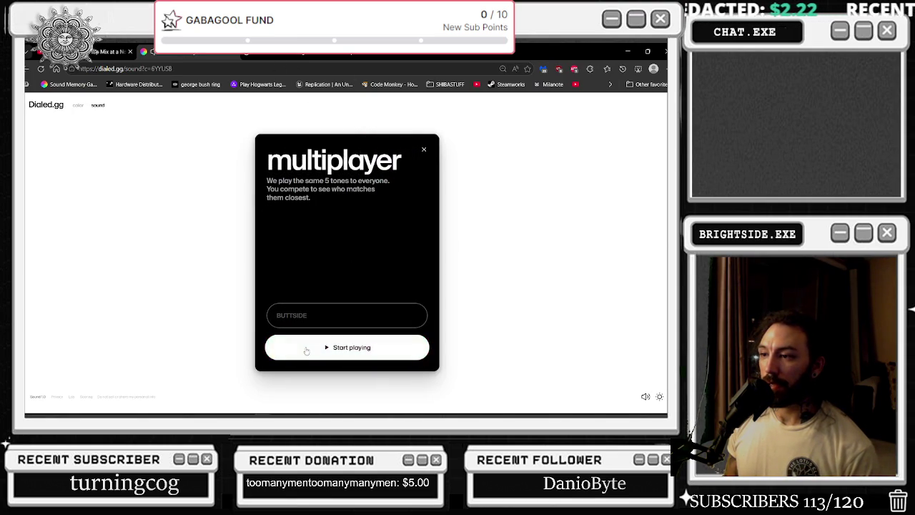
left_click(306, 349)
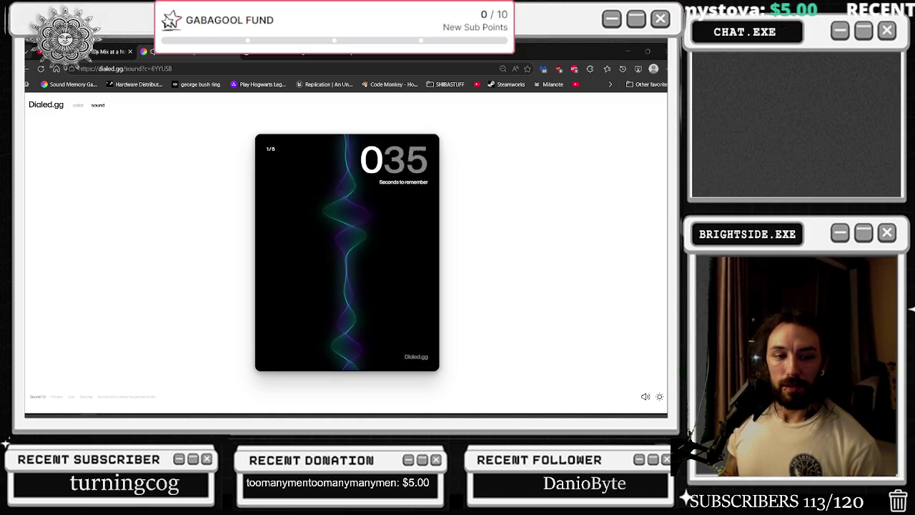
- Submit a 284.35 Hz first guess, then play round 2 for a 9.78 score
mouse_move(357, 278)
left_mouse_down()
mouse_move(357, 253)
mouse_move(359, 298)
mouse_move(364, 290)
left_mouse_up()
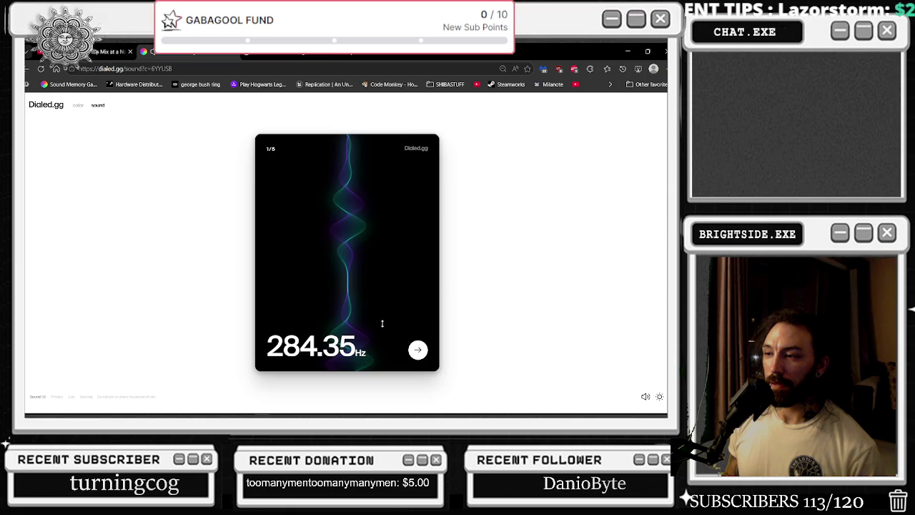
left_click(418, 349)
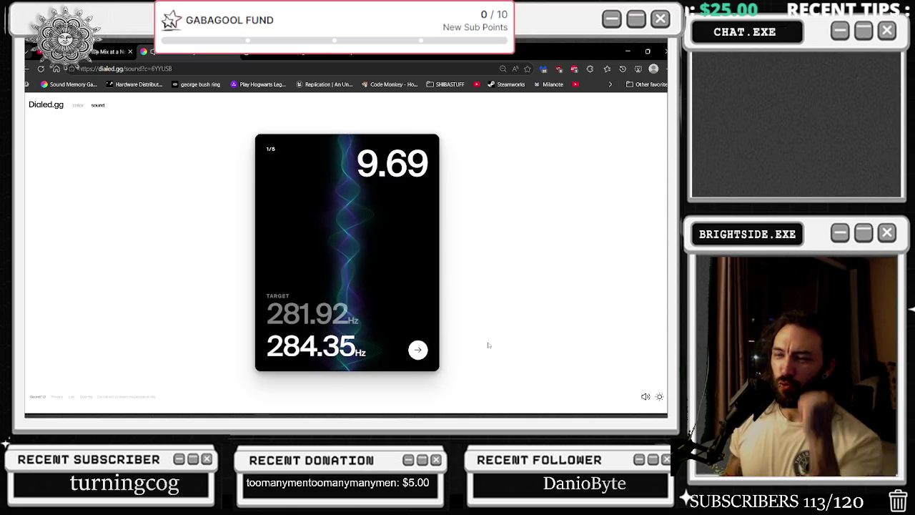
left_click(416, 349)
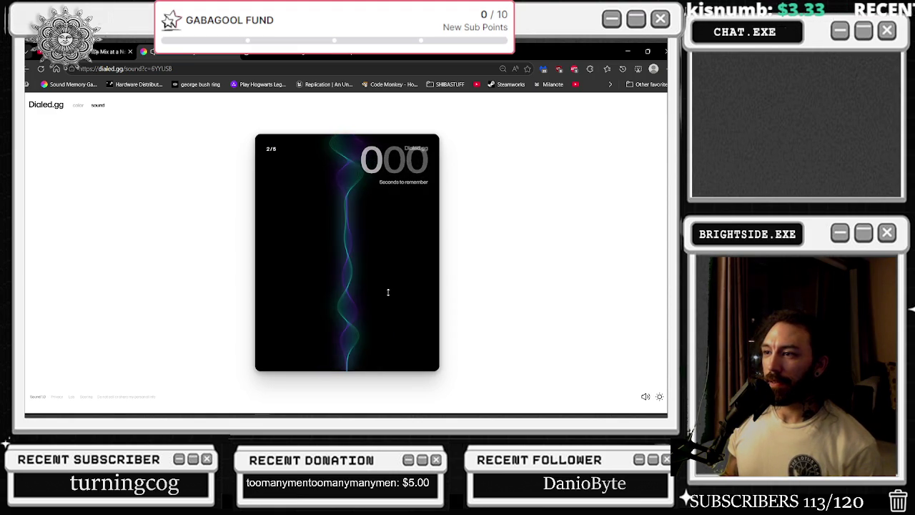
mouse_move(390, 292)
left_mouse_down()
mouse_move(382, 321)
mouse_move(370, 224)
mouse_move(367, 260)
mouse_move(384, 304)
left_mouse_up()
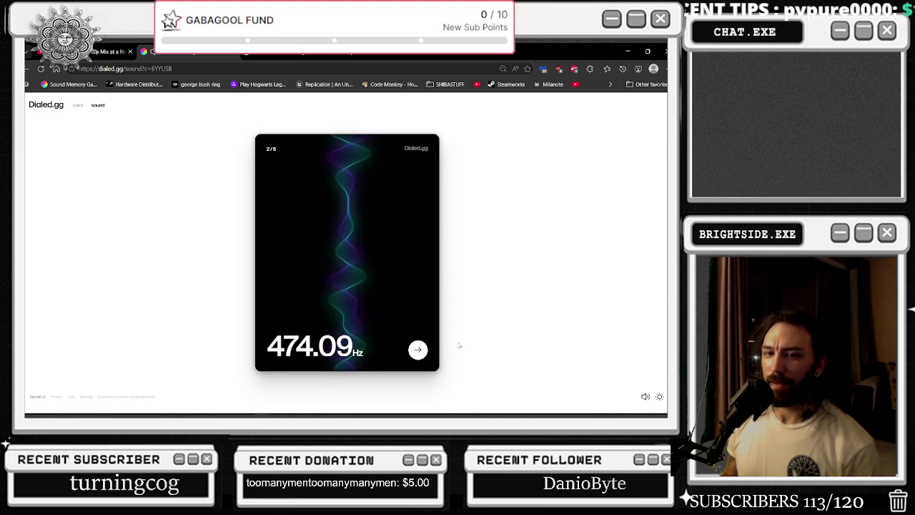
left_click(418, 350)
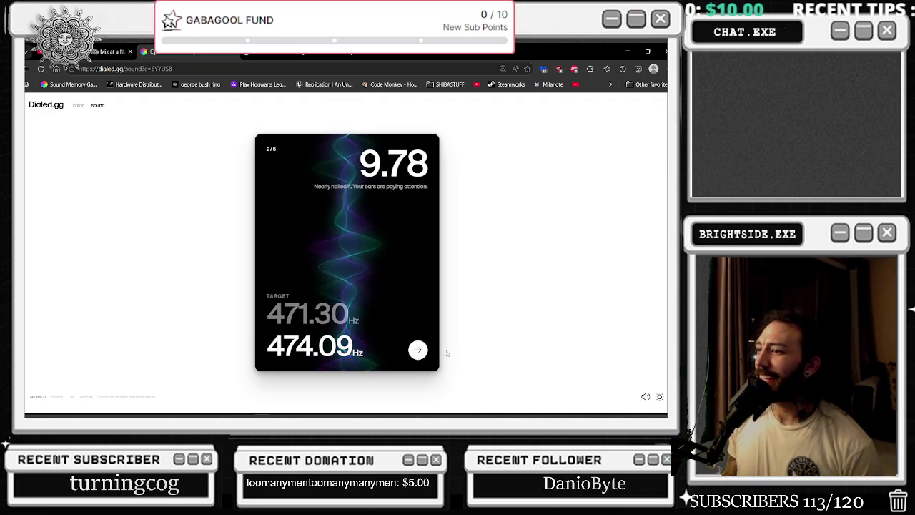
left_click(418, 350)
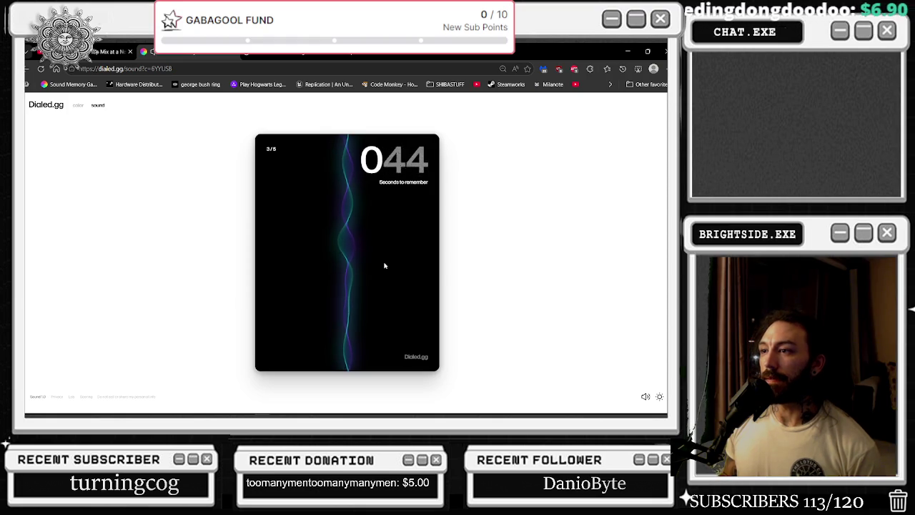
- Guess 86.76 Hz against 109.63 Hz in round 3, scoring 2.29, then start round 4
left_click_drag(356, 345, 363, 385)
left_click_drag(359, 324, 383, 347)
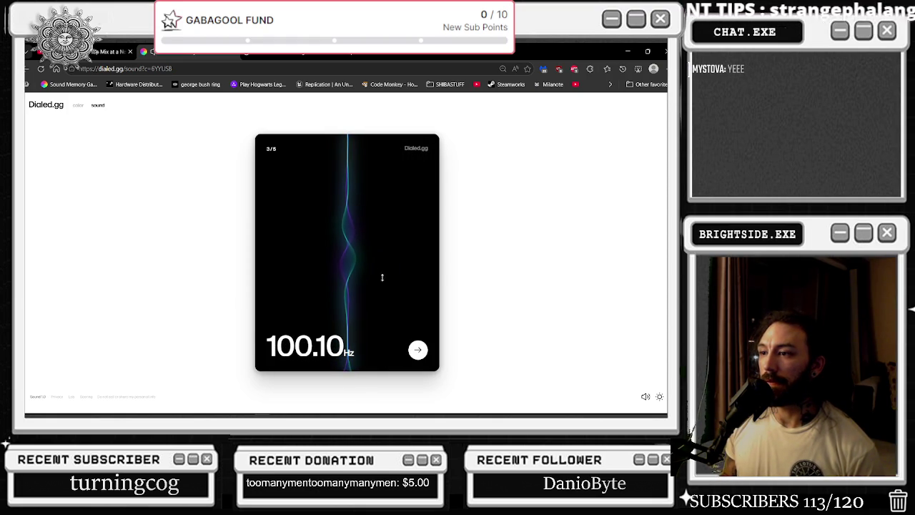
left_click_drag(381, 253, 398, 283)
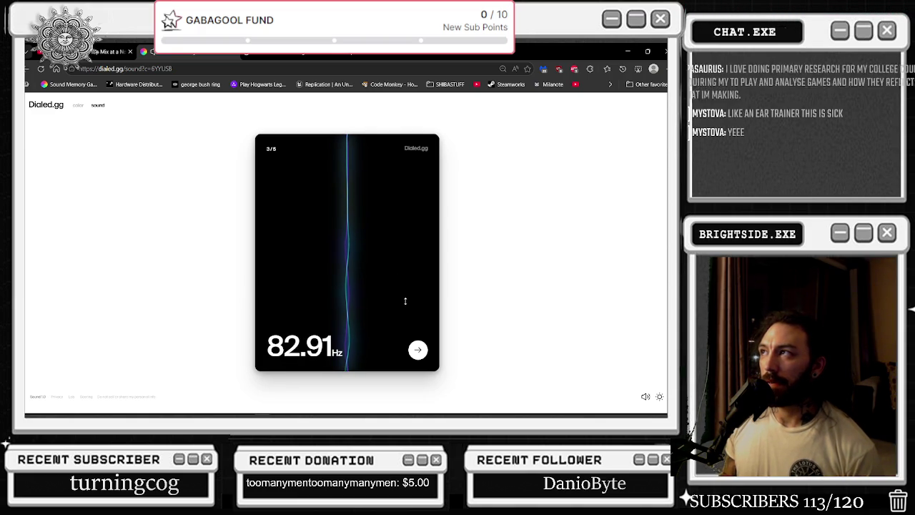
left_click_drag(405, 300, 403, 299)
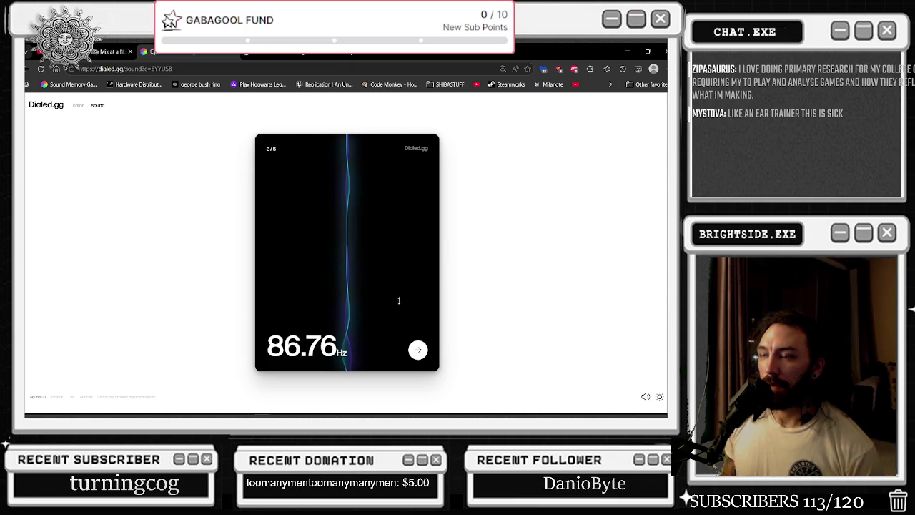
left_click(418, 350)
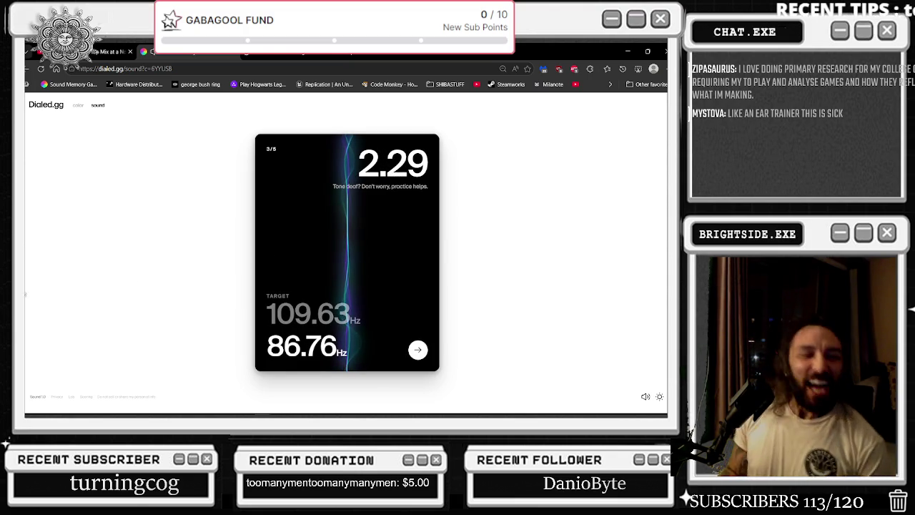
left_click(418, 350)
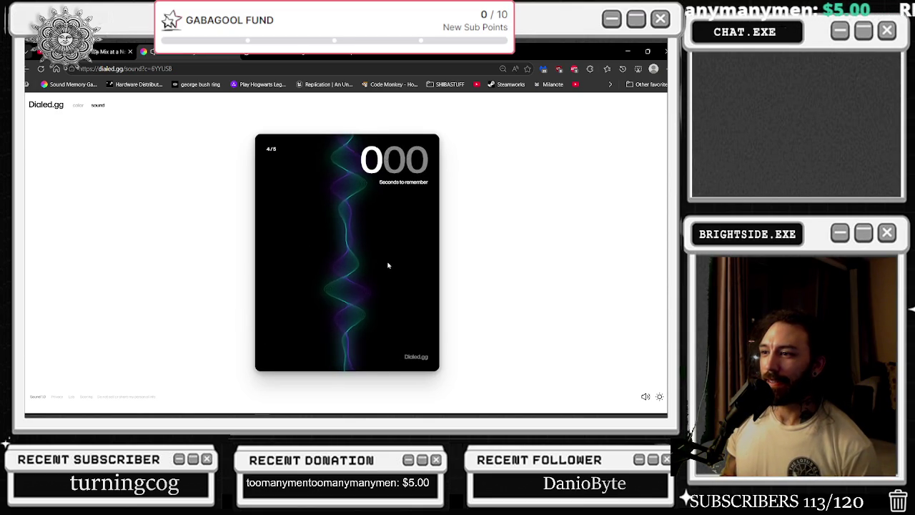
- Tune round 4 to about 298 Hz and submit it for 3.81
left_click_drag(367, 198, 375, 301)
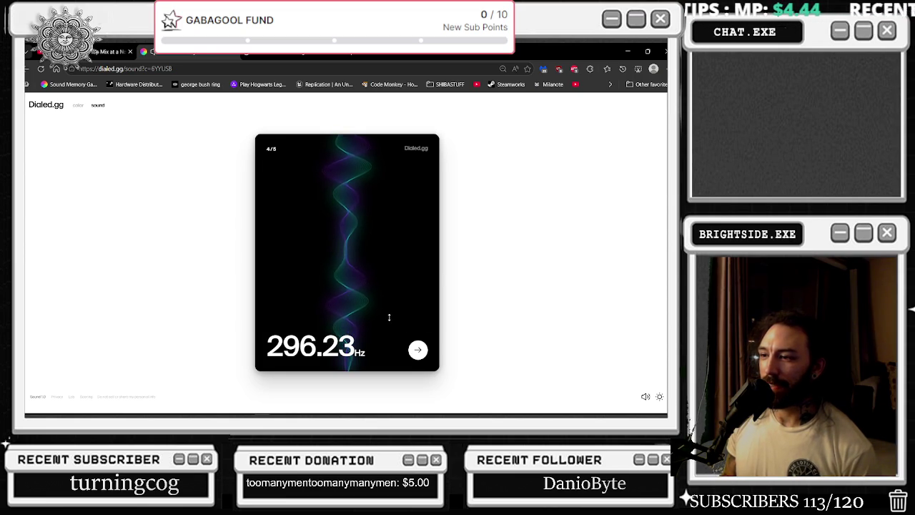
left_click_drag(388, 316, 387, 313)
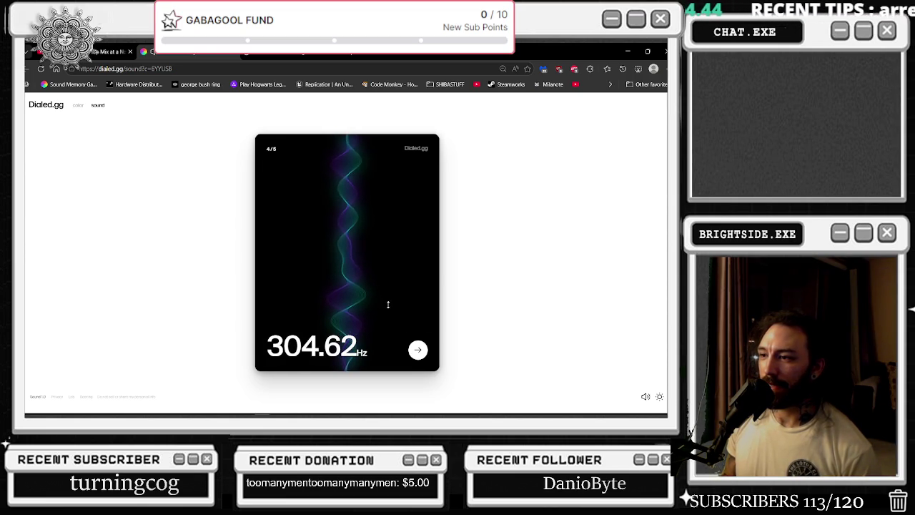
left_click_drag(388, 303, 388, 304)
left_click(418, 349)
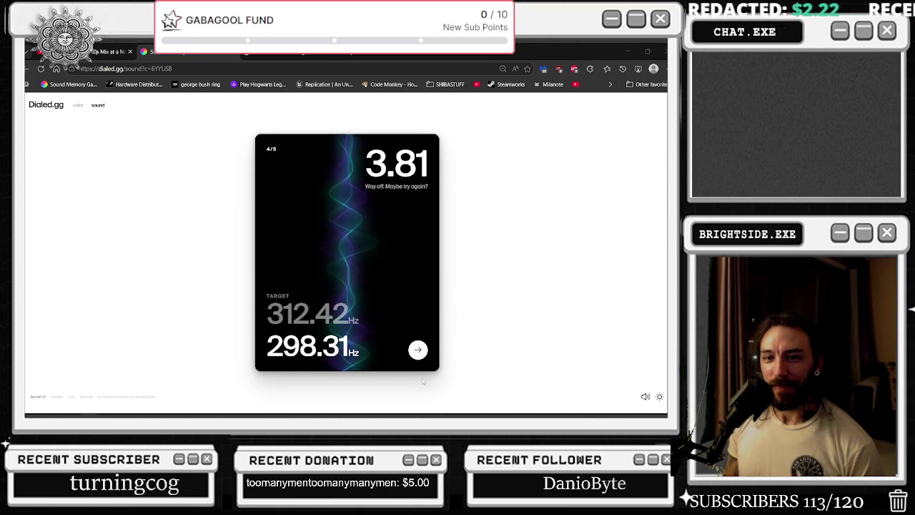
left_click(418, 349)
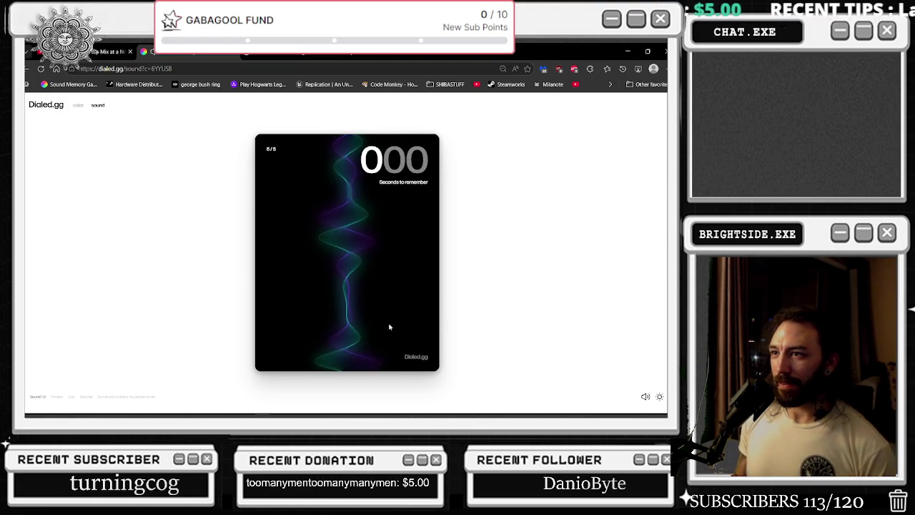
- Guess 492.34 Hz against 463.42 Hz in the final round, scoring 2.73
left_click_drag(357, 241, 369, 146)
mouse_move(361, 263)
left_mouse_down()
mouse_move(378, 298)
mouse_move(373, 277)
left_mouse_up()
left_click_drag(382, 315, 394, 297)
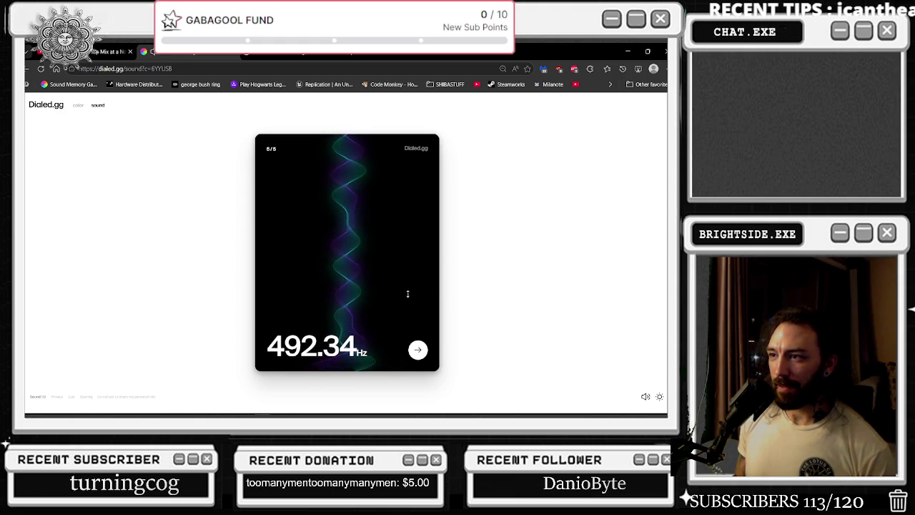
left_click(418, 350)
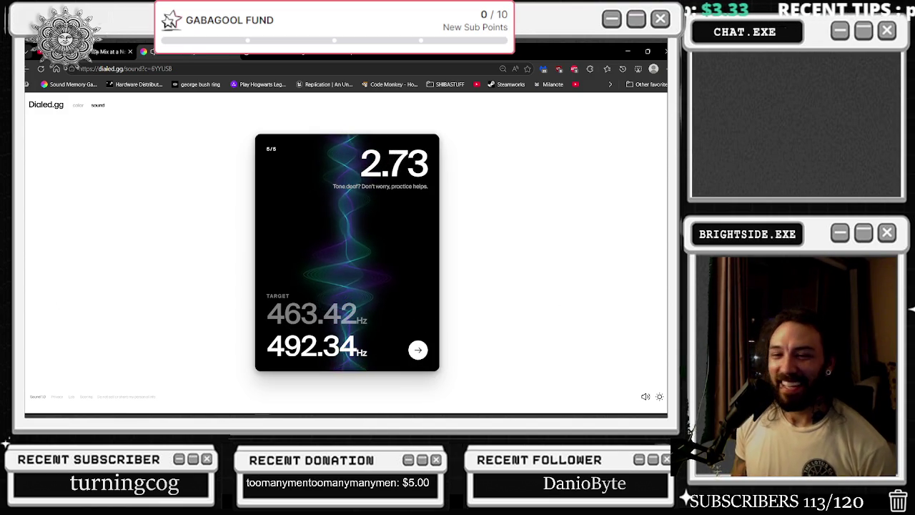
left_click(418, 352)
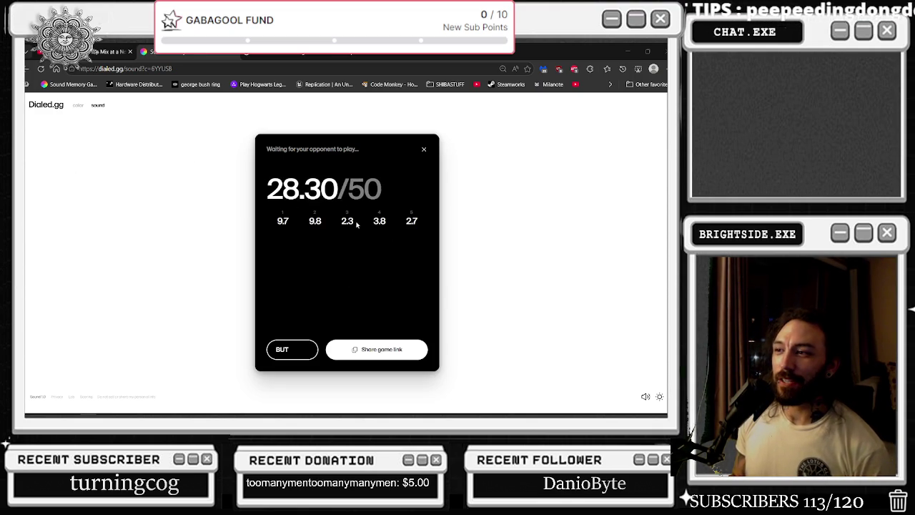
- Copy the 28.30/50 game's share link, then browse the Easy and Hard high scores
left_click(375, 351)
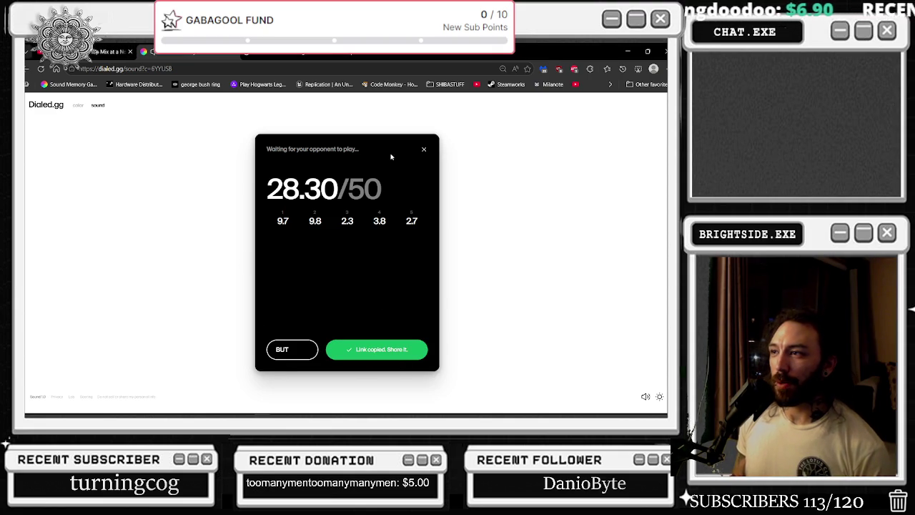
left_click(424, 149)
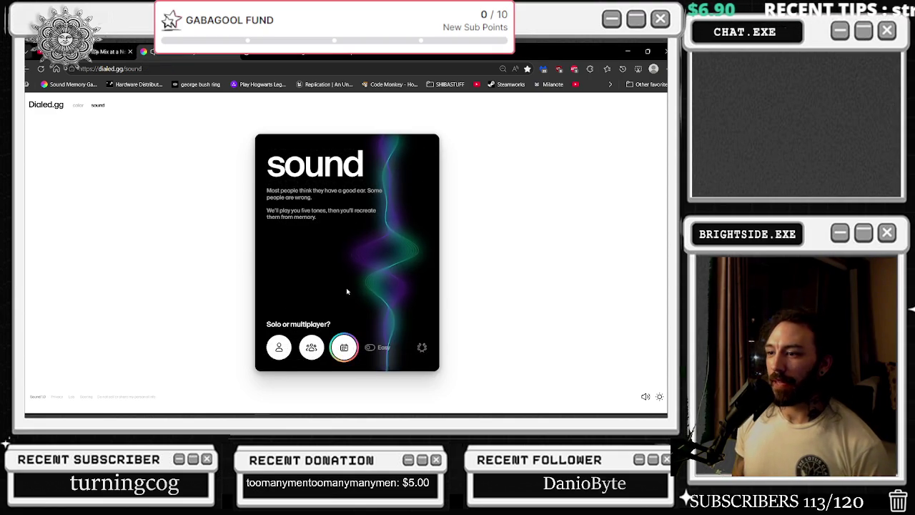
left_click(422, 348)
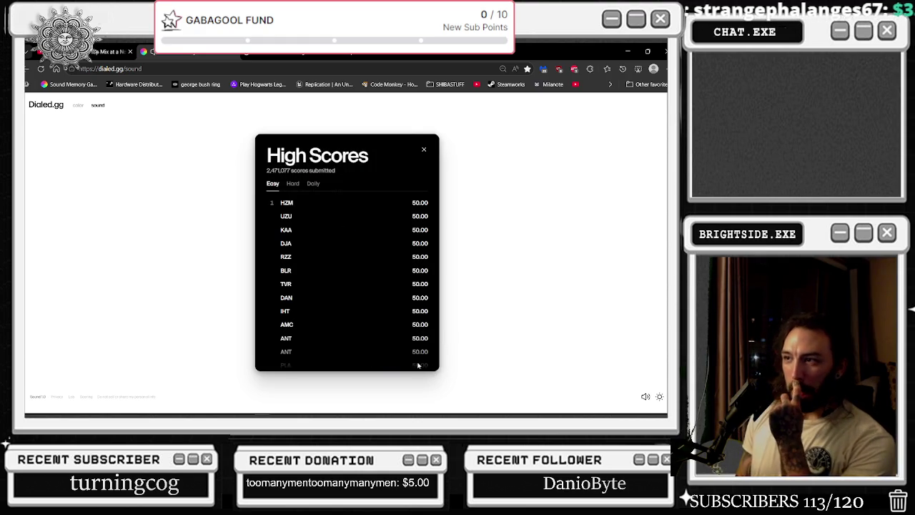
scroll(404, 301, "down", 5)
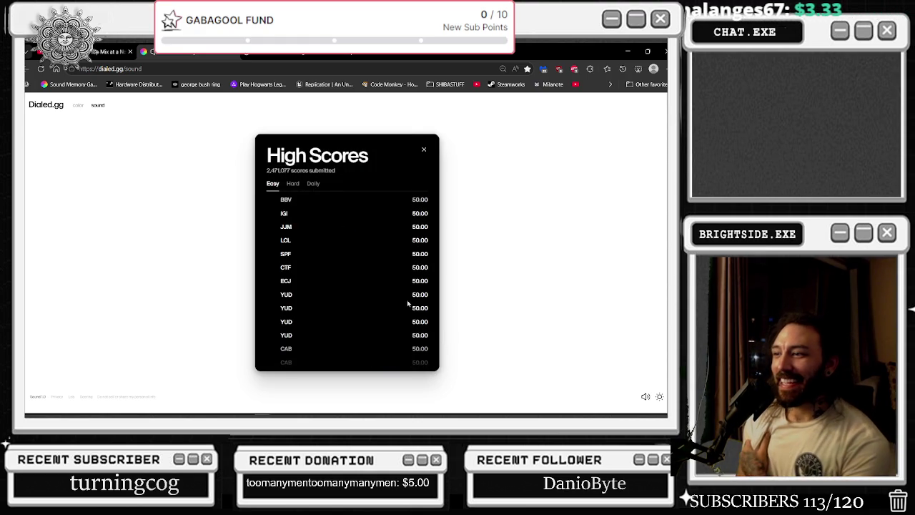
scroll(396, 331, "up", 5)
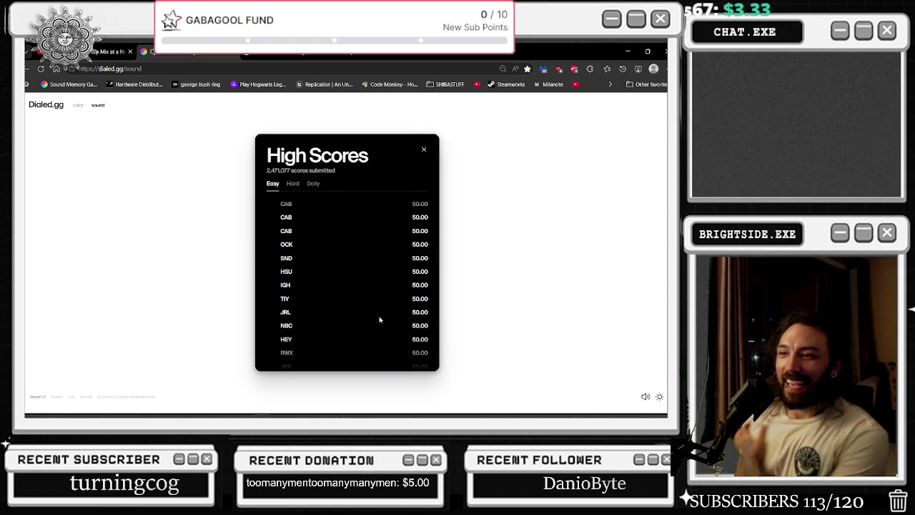
left_click(293, 184)
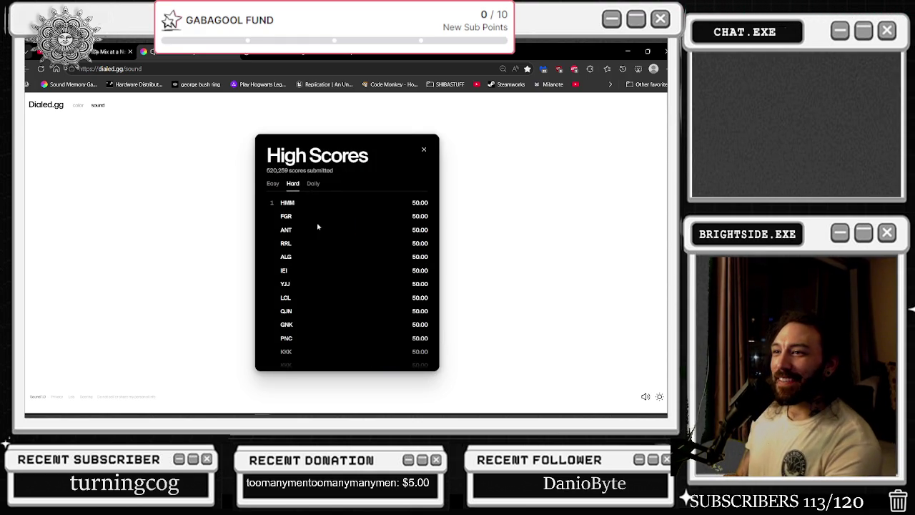
left_click(268, 184)
scroll(321, 254, "down", 10)
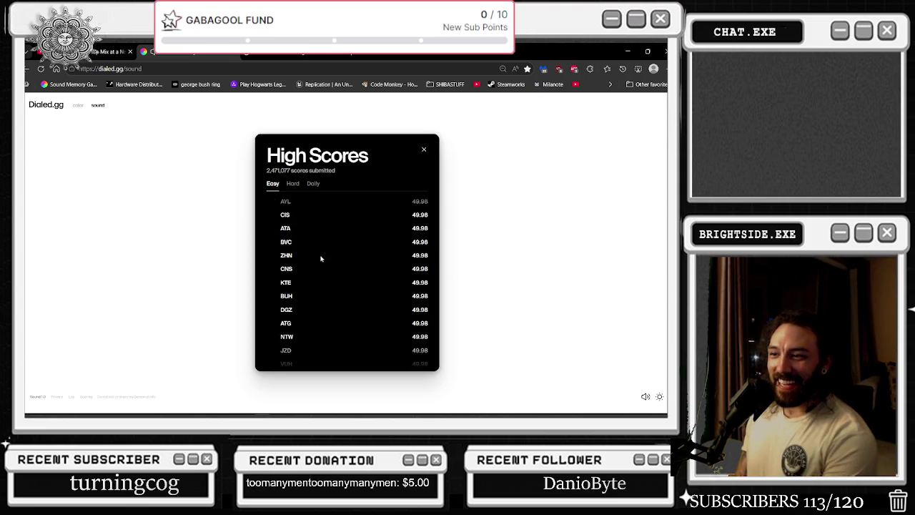
left_click(424, 149)
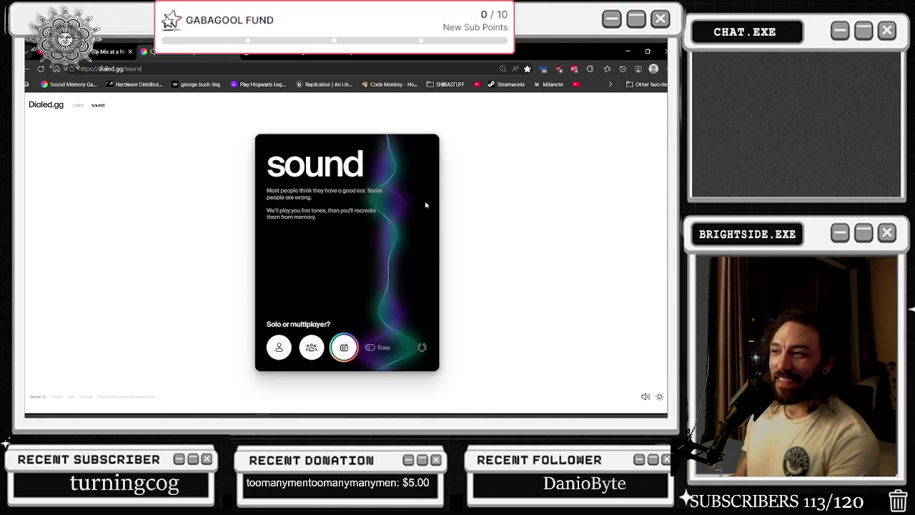
- Start a new sound game and submit a first guess near 153 Hz, scoring 5.50
left_click(372, 212)
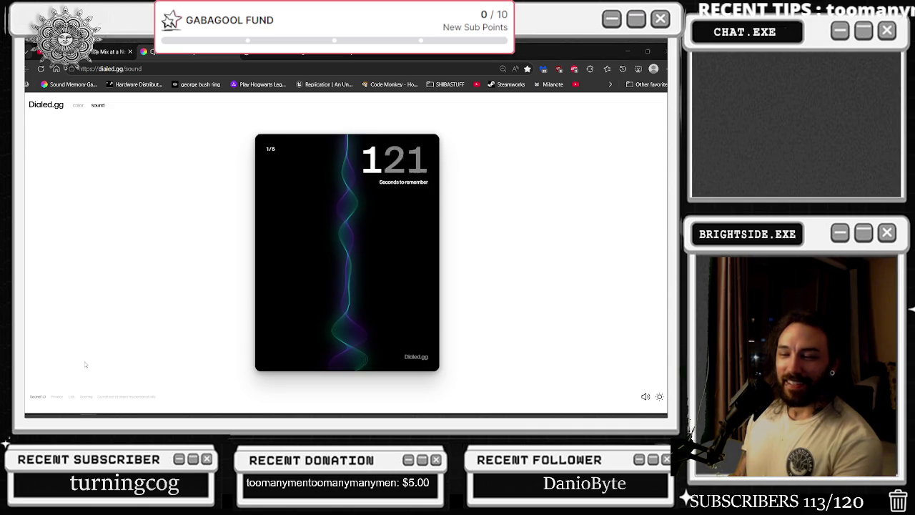
mouse_move(338, 287)
left_mouse_down()
mouse_move(340, 300)
mouse_move(386, 325)
mouse_move(361, 293)
mouse_move(363, 302)
mouse_move(362, 283)
left_mouse_up()
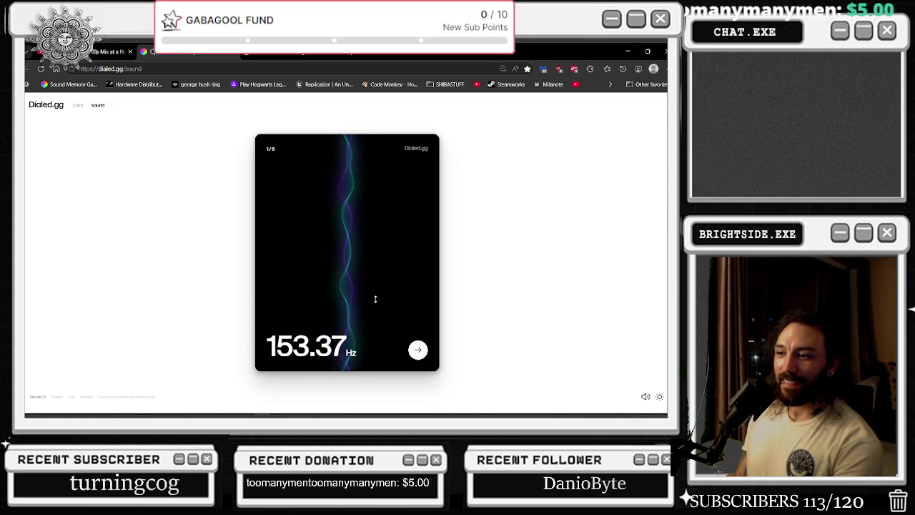
left_click(418, 349)
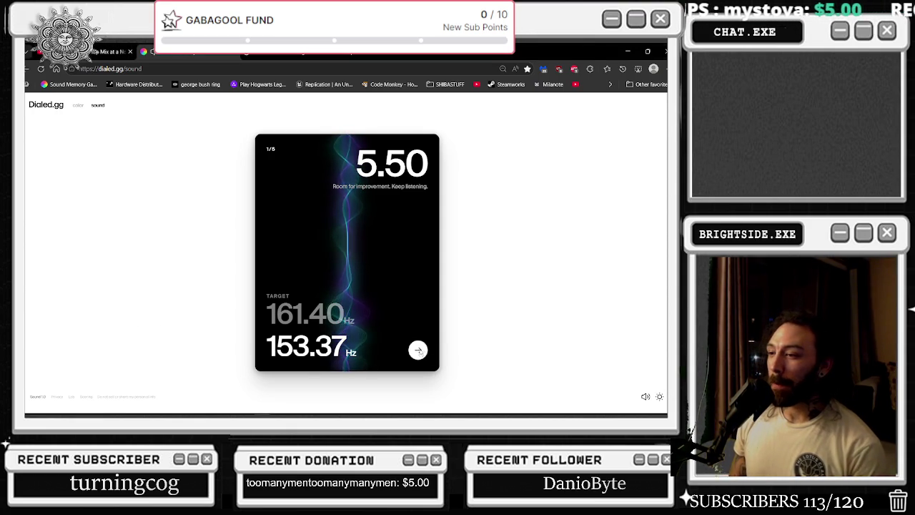
left_click(418, 350)
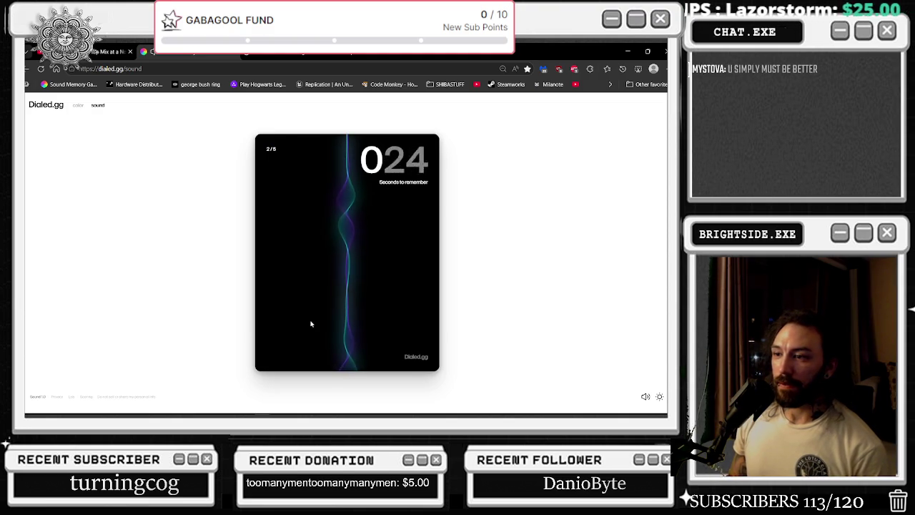
- Guess 111.05 Hz against 115.55 Hz in round 2, scoring 7.86
mouse_move(350, 242)
left_mouse_down()
mouse_move(365, 319)
mouse_move(363, 259)
mouse_move(381, 290)
mouse_move(369, 306)
left_mouse_up()
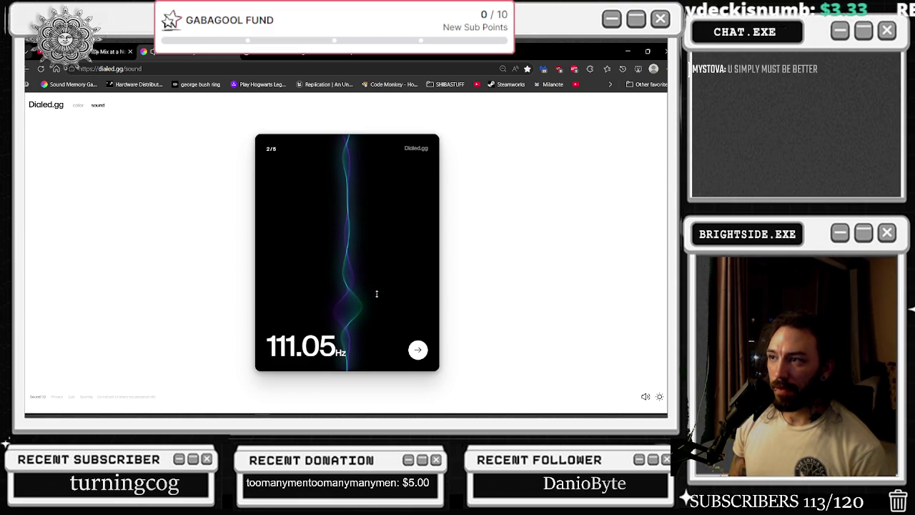
left_click(418, 350)
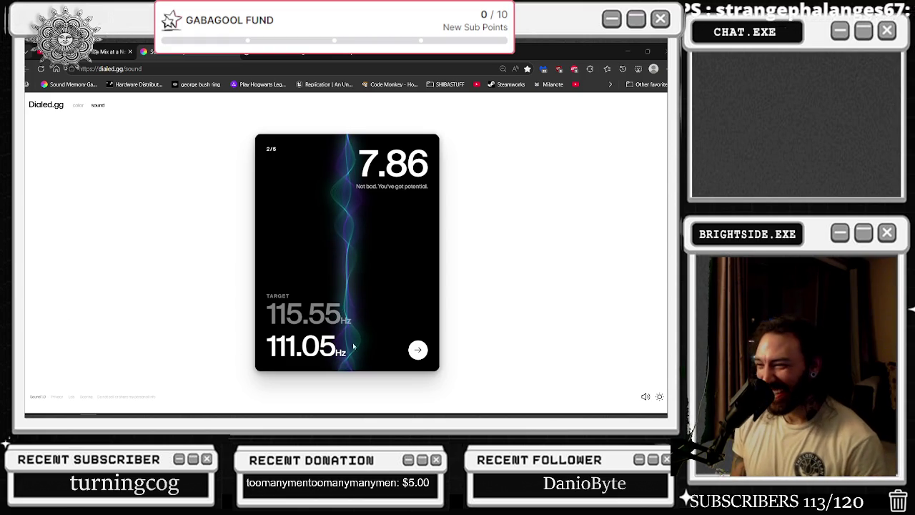
left_click(418, 349)
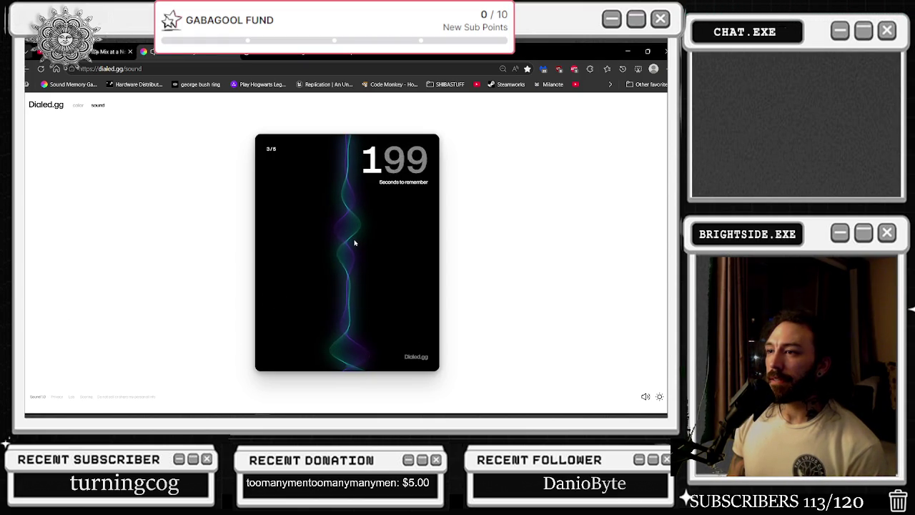
- Guess 164.38 Hz in round 3, scoring 8.8
left_click_drag(363, 219, 372, 360)
mouse_move(365, 241)
left_mouse_down()
mouse_move(366, 259)
mouse_move(365, 251)
mouse_move(378, 257)
left_mouse_up()
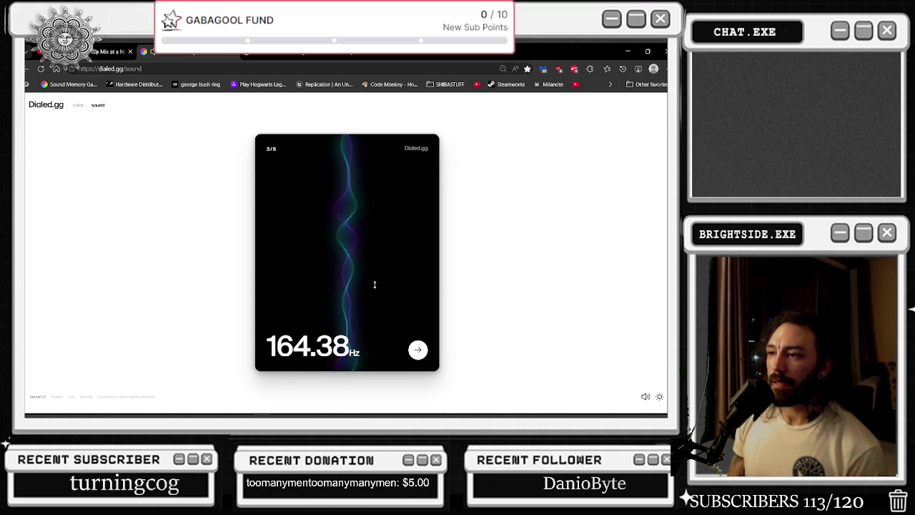
left_click(418, 349)
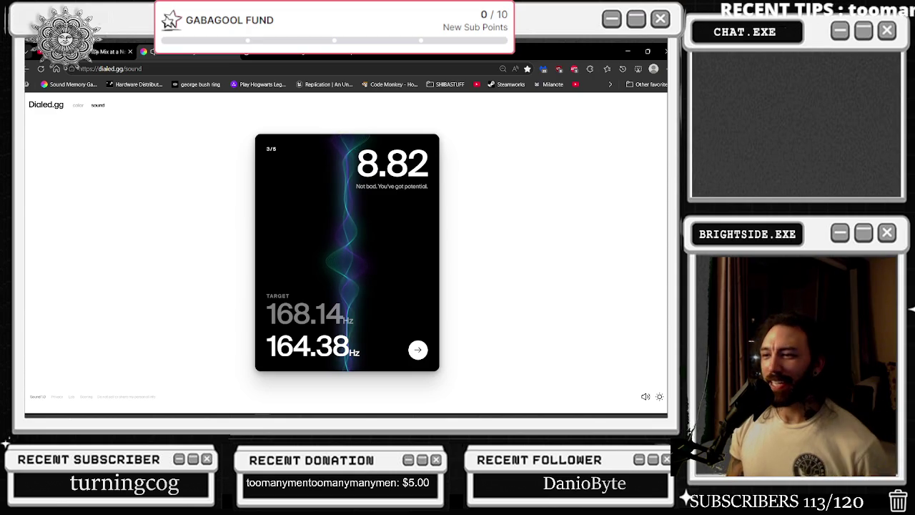
left_click(418, 349)
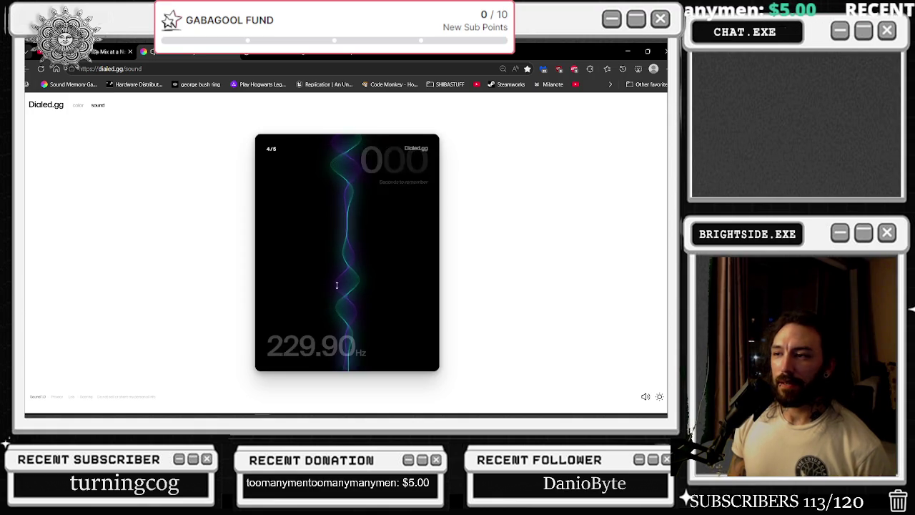
- Guess 418.93 Hz in round 4, scoring 2.8
left_click_drag(348, 321, 341, 274)
mouse_move(358, 305)
left_mouse_down()
mouse_move(369, 311)
mouse_move(377, 284)
mouse_move(388, 300)
mouse_move(394, 278)
mouse_move(405, 291)
left_mouse_up()
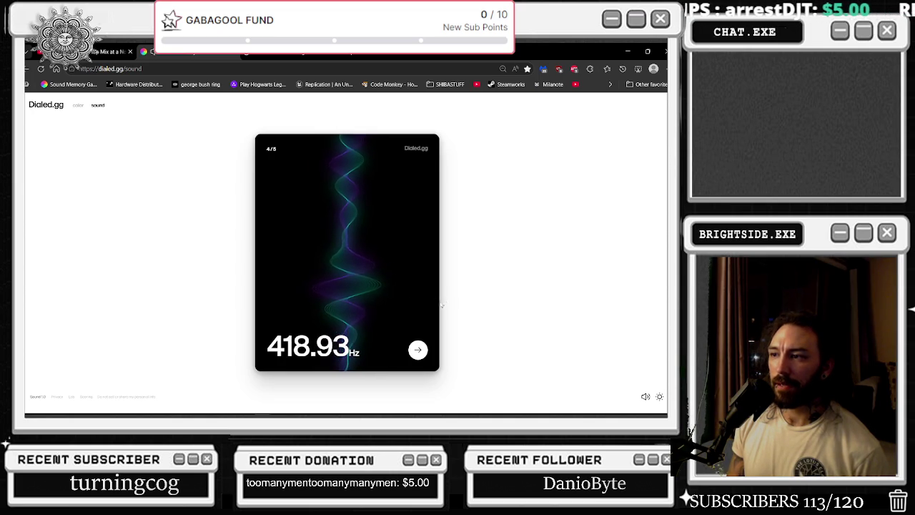
left_click(418, 350)
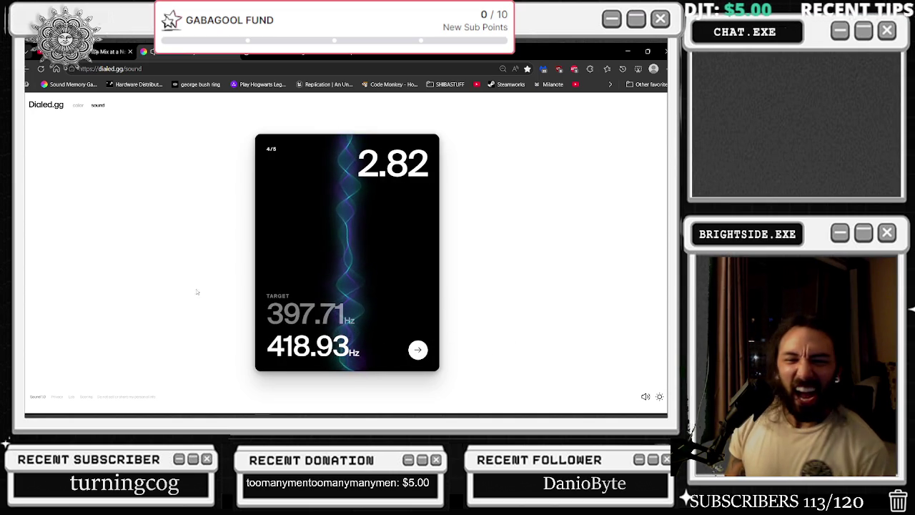
left_click(418, 350)
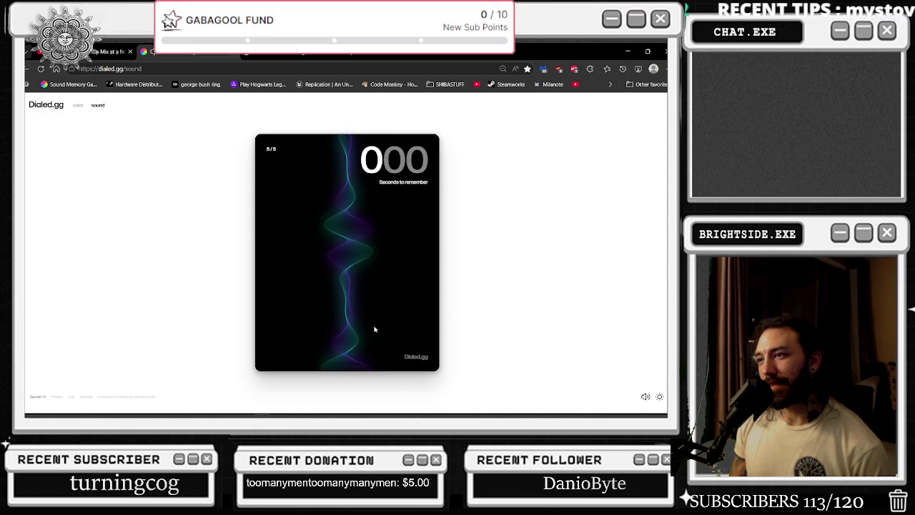
- Guess 212.06 Hz in round 5 for 2.9, reaching a 27.85/50 total
left_click_drag(373, 326, 364, 271)
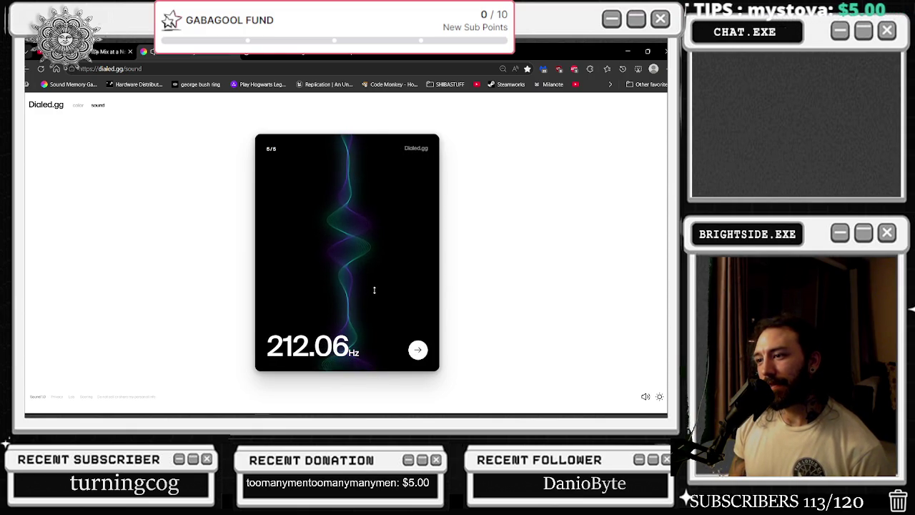
left_click(418, 349)
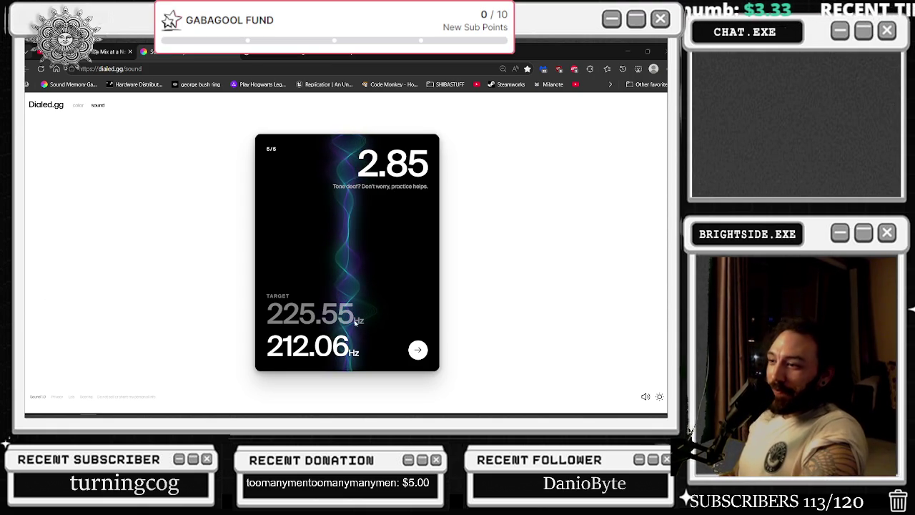
left_click(418, 348)
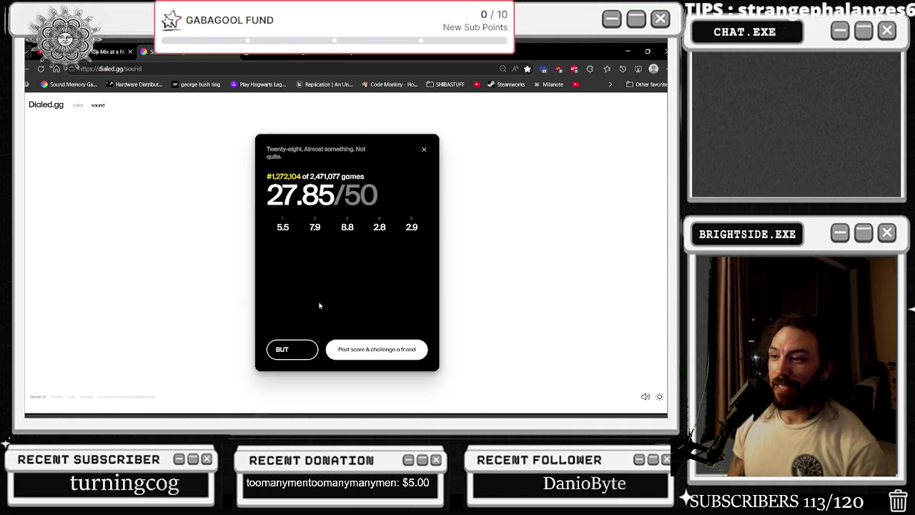
- Close the 27.85/50 final results card to reach the April 17 daily challenge
left_click(422, 150)
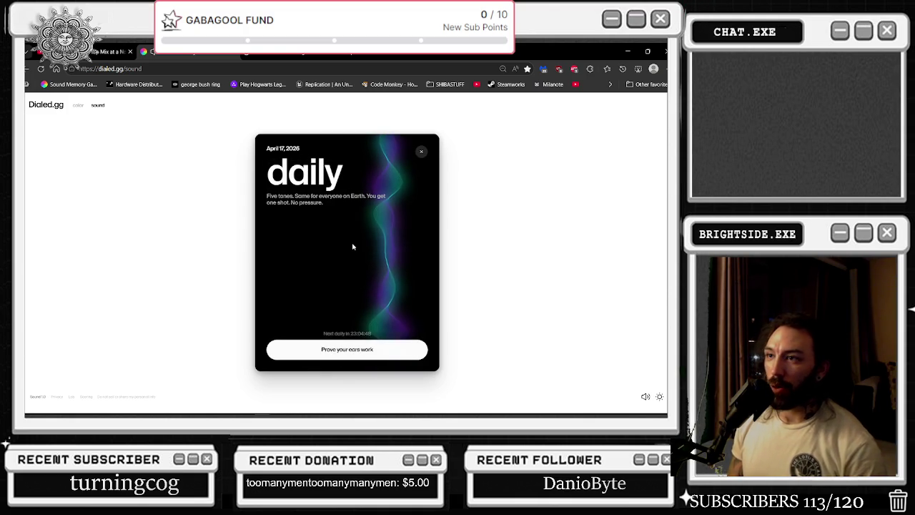
- Start the daily challenge and guess 194.90 Hz against 388.42 Hz in round 1
left_click(358, 350)
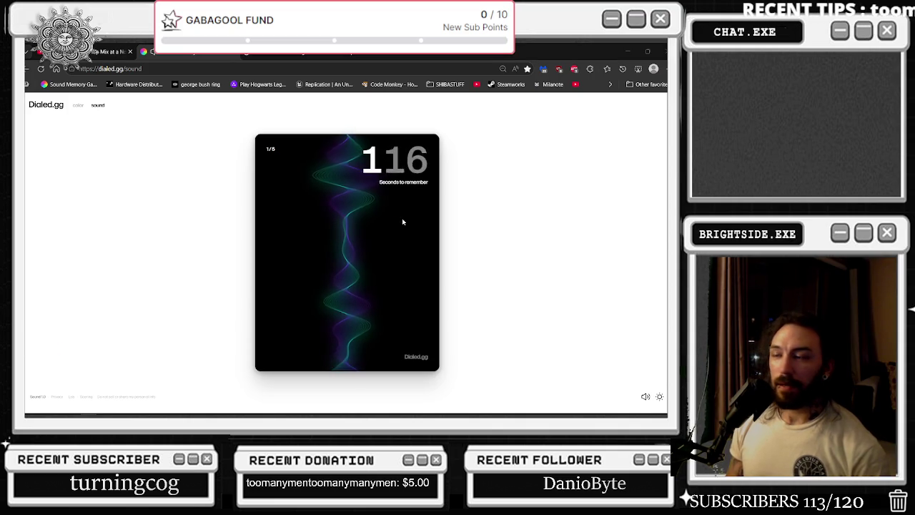
mouse_move(364, 204)
left_mouse_down()
mouse_move(355, 249)
mouse_move(362, 279)
left_mouse_up()
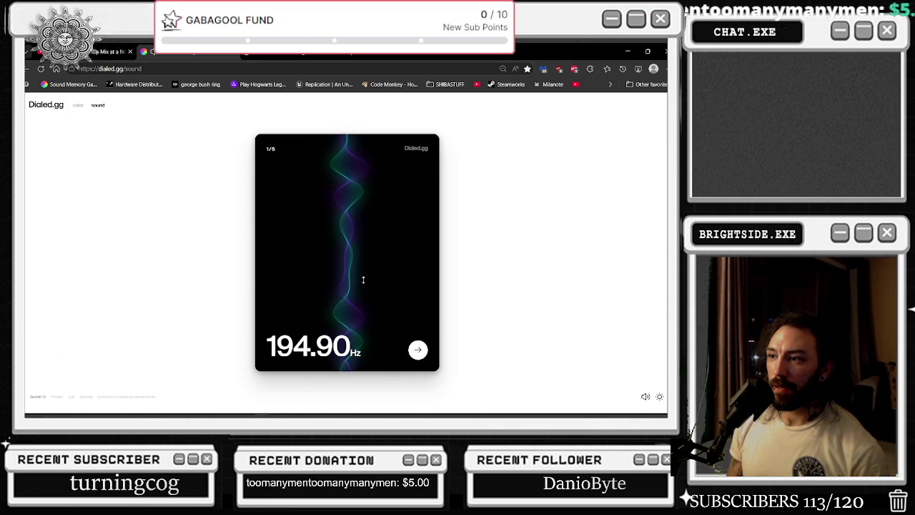
left_click(418, 349)
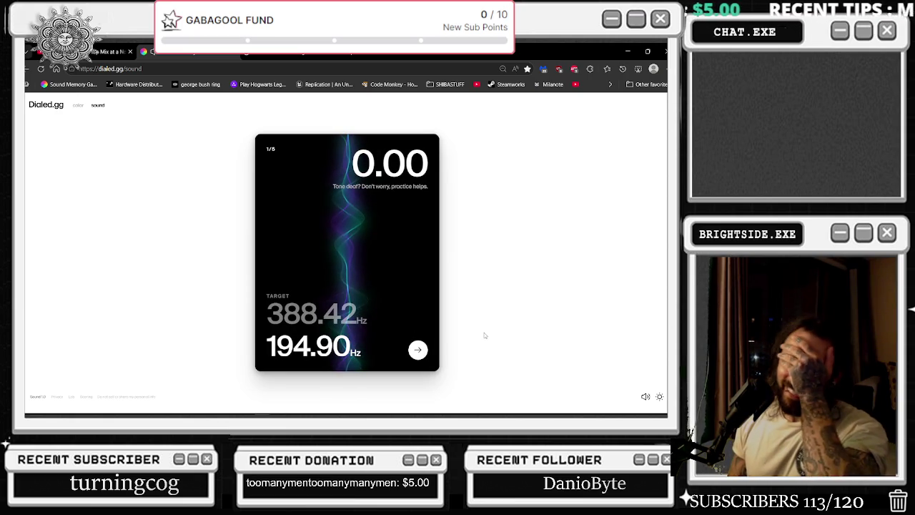
left_click(418, 349)
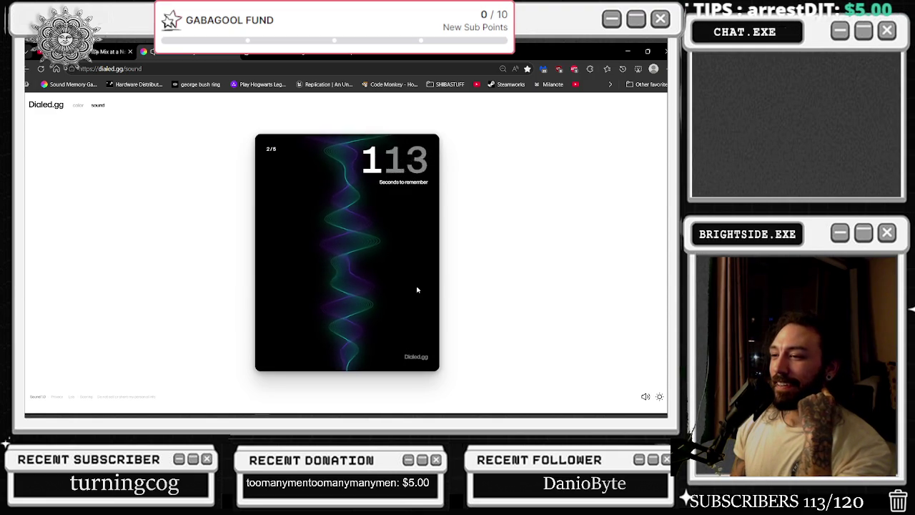
- Sweep to a 454.58 Hz round 2 guess against 816.53 Hz, scoring 0.00
mouse_move(376, 280)
left_mouse_down()
mouse_move(357, 253)
mouse_move(346, 195)
left_mouse_up()
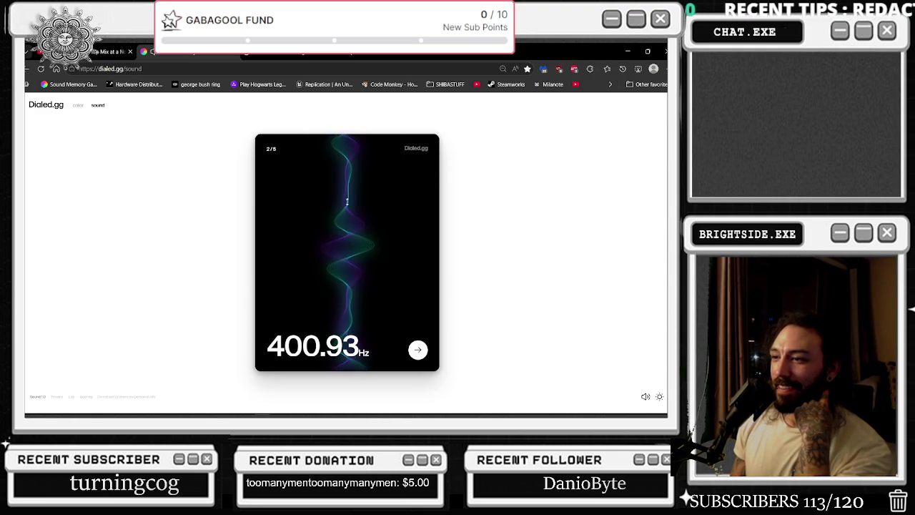
left_click_drag(353, 268, 363, 258)
mouse_move(363, 293)
left_mouse_down()
mouse_move(362, 273)
mouse_move(355, 291)
mouse_move(351, 268)
mouse_move(350, 308)
mouse_move(351, 222)
left_mouse_up()
left_click(418, 350)
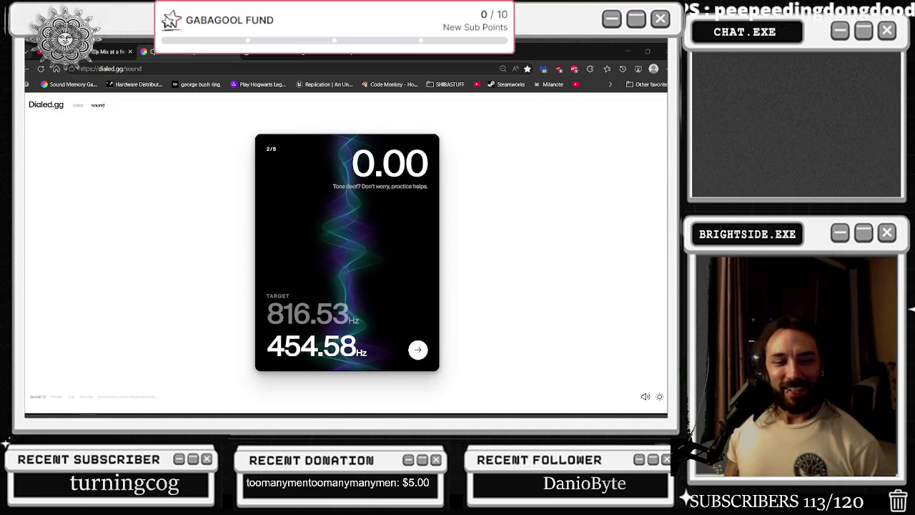
left_click(418, 349)
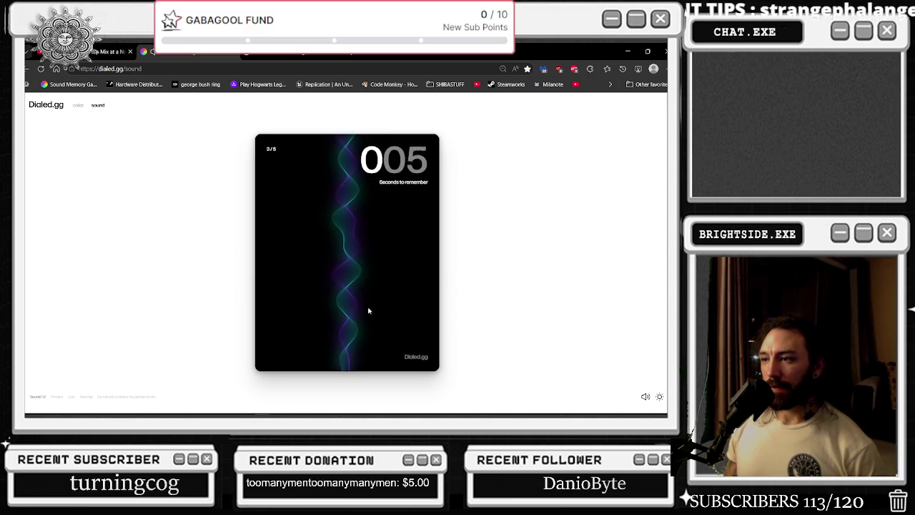
- Set and submit the daily round 3 pitch guess
left_click_drag(361, 307, 376, 224)
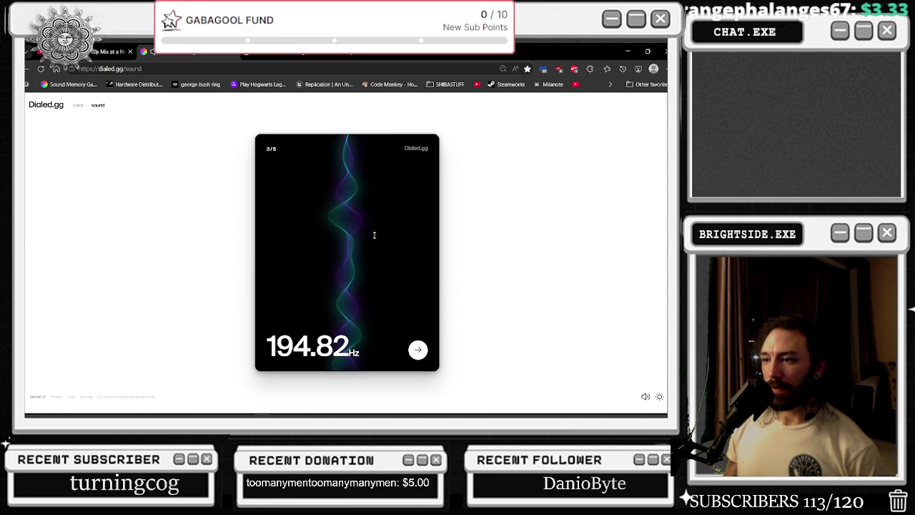
left_click_drag(357, 320, 357, 269)
left_click(418, 349)
left_click(418, 349)
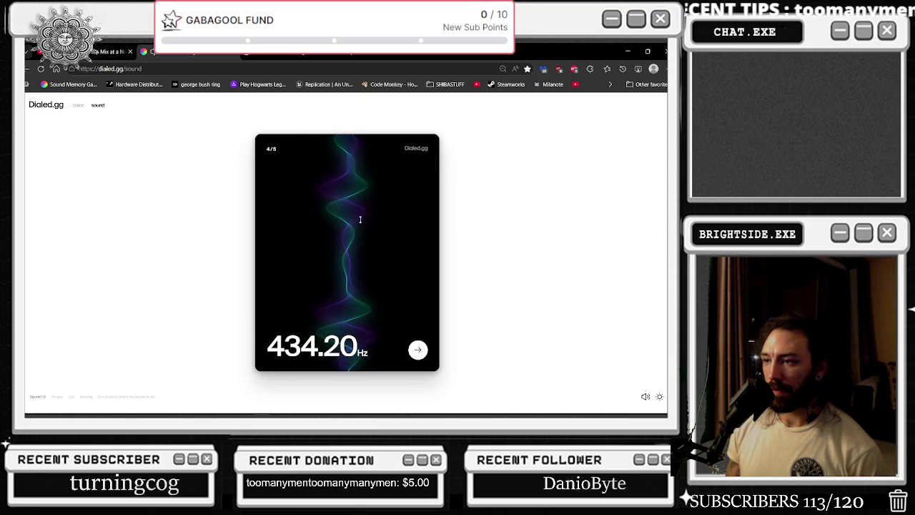
- Guess 354.66 Hz in daily round 4, scoring 5.11
left_click_drag(361, 220, 367, 260)
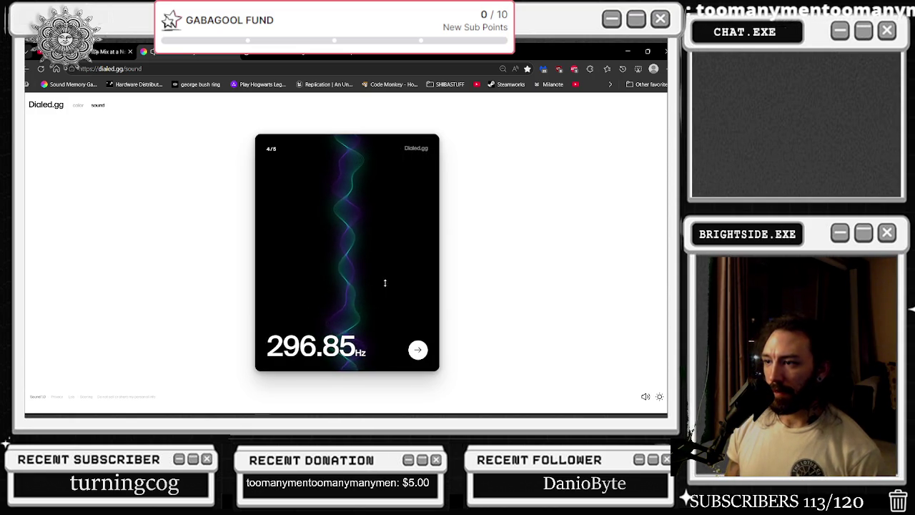
left_click_drag(371, 298, 371, 291)
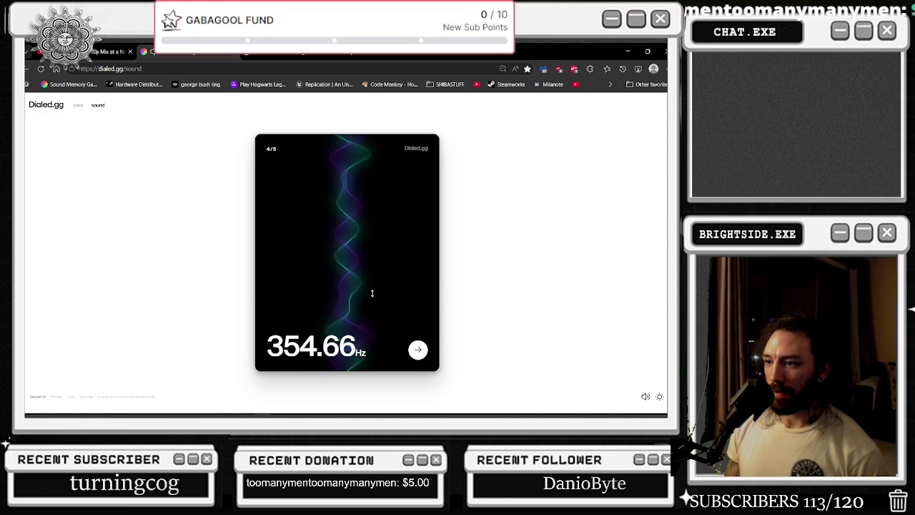
left_click(417, 349)
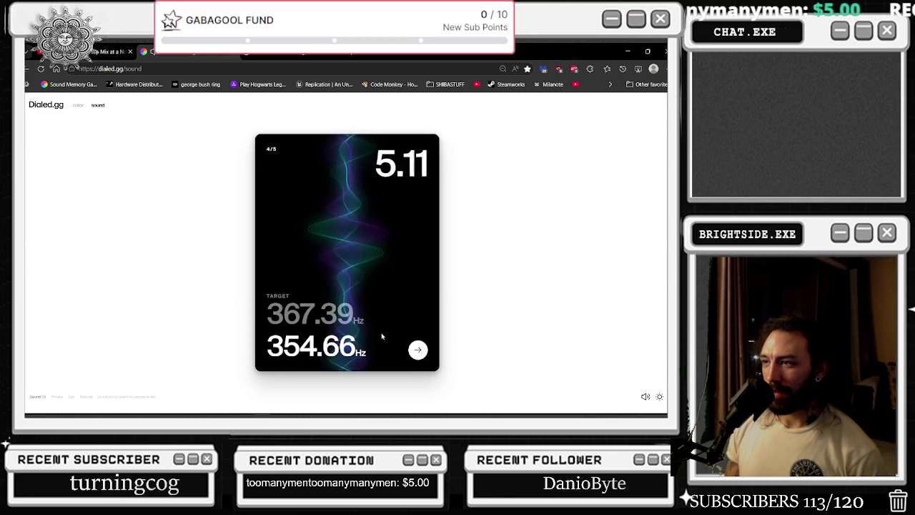
left_click(417, 349)
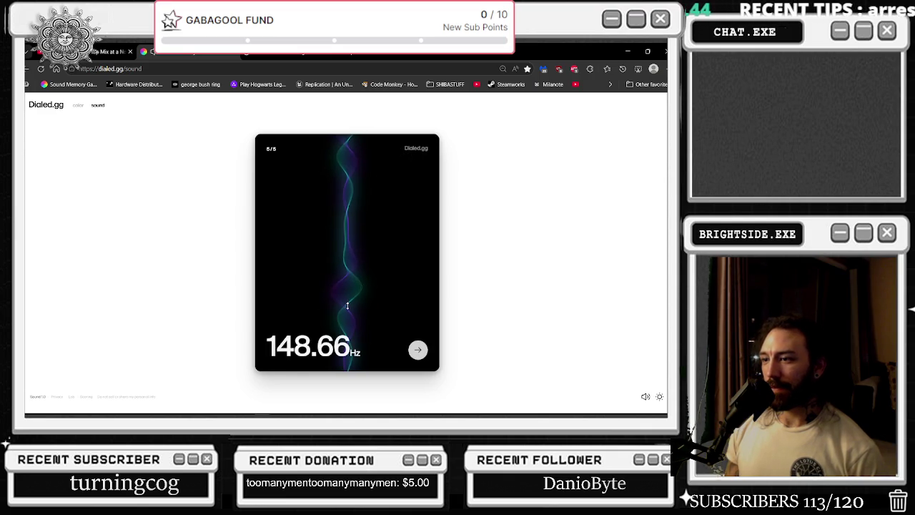
- Guess 297.65 Hz against 303.83 Hz in round 5 for 8.28, totalling 22.17/50
left_click_drag(357, 288, 363, 272)
left_click(418, 350)
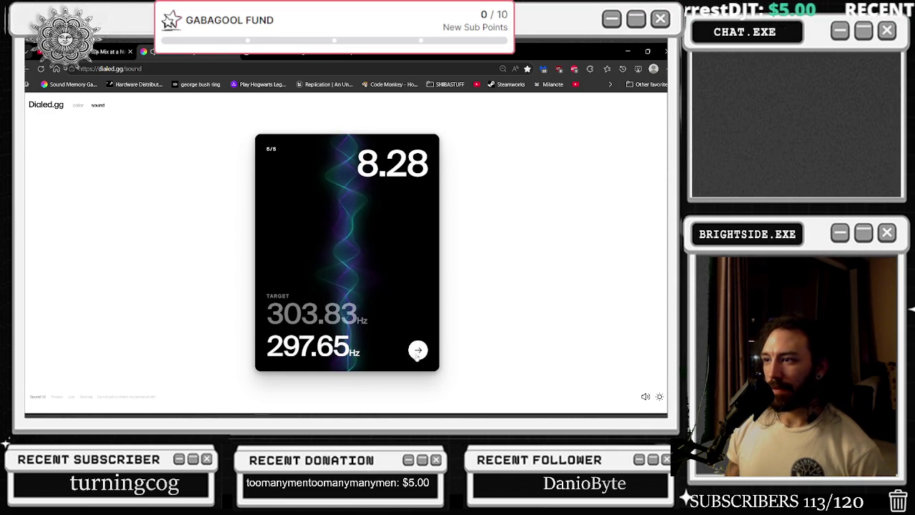
left_click(418, 350)
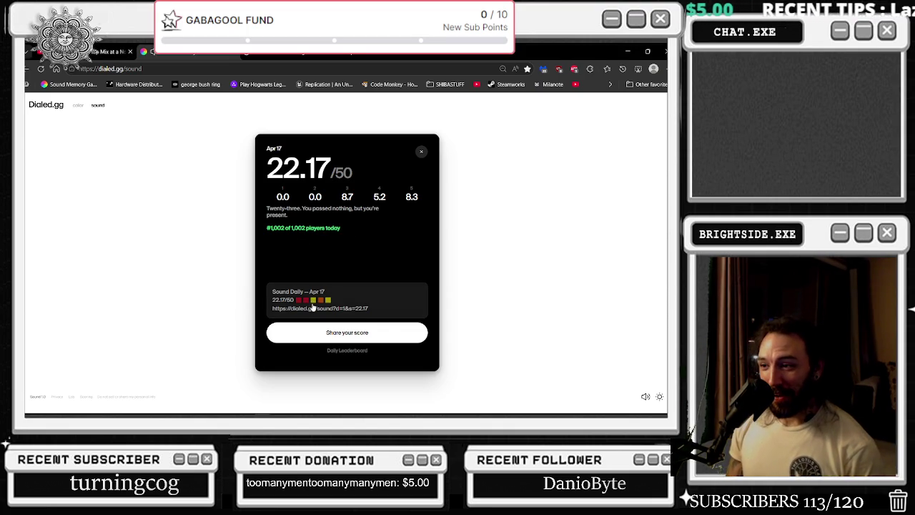
- Browse today's daily high scores (ranked #1,002 of 1,002), then close the Dialed.gg tab
left_click(334, 350)
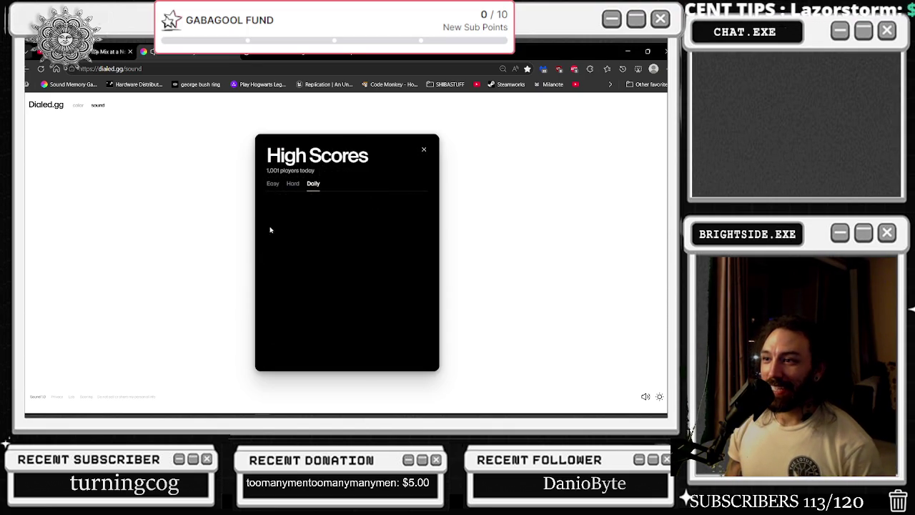
scroll(374, 271, "down", 20)
scroll(365, 285, "down", 20)
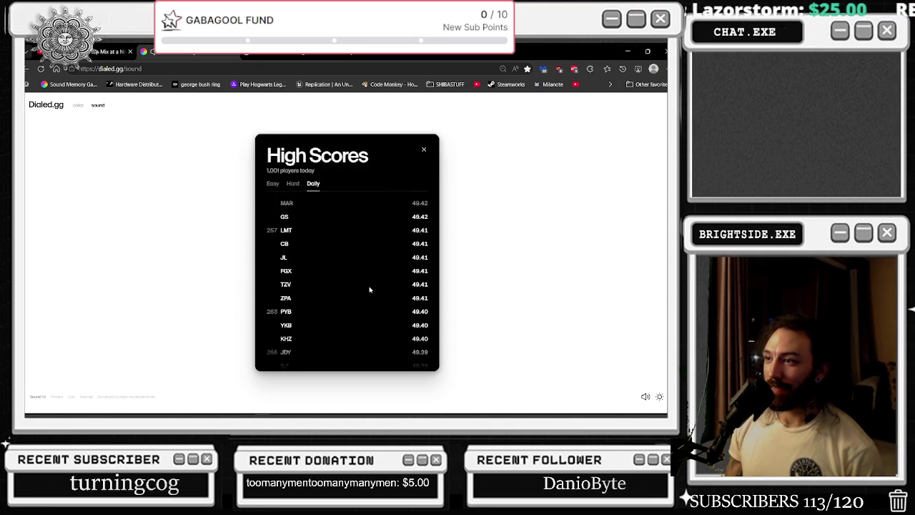
scroll(352, 281, "down", 20)
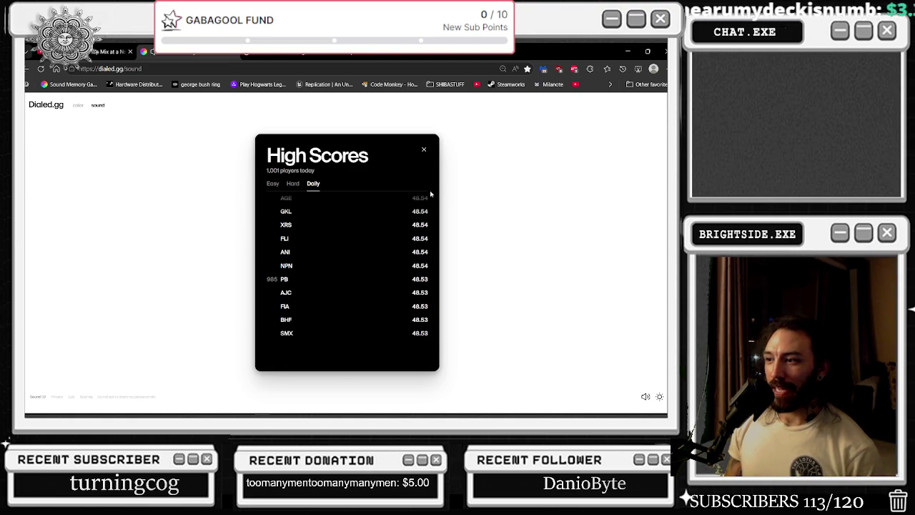
left_click(425, 150)
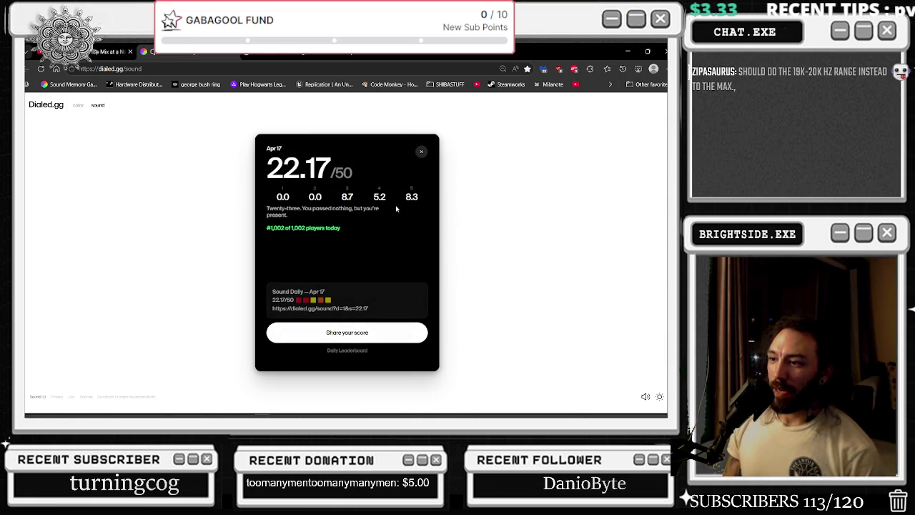
left_click(421, 151)
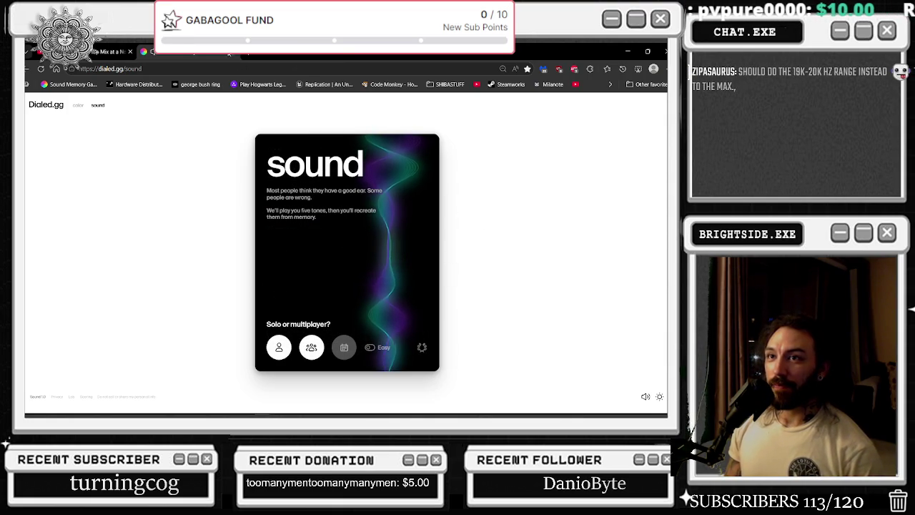
key("ctrl+w")
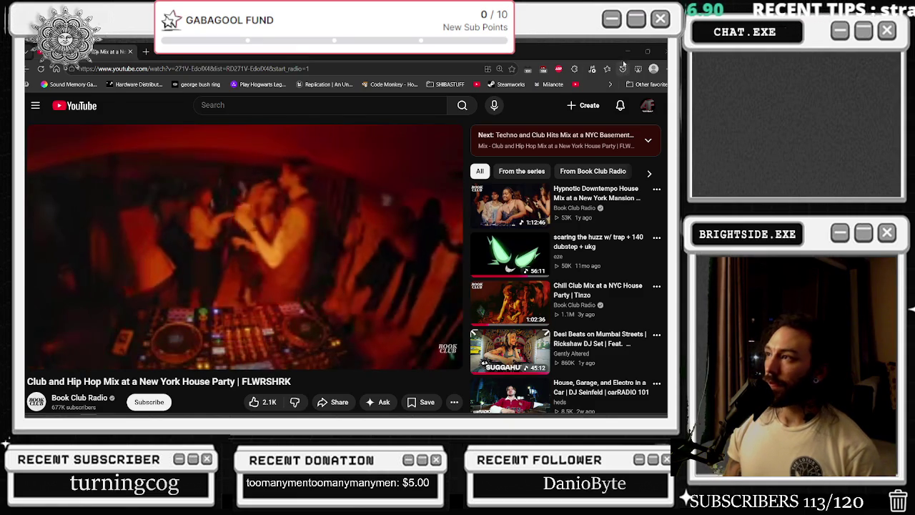
key("alt+Tab")
left_click(193, 60)
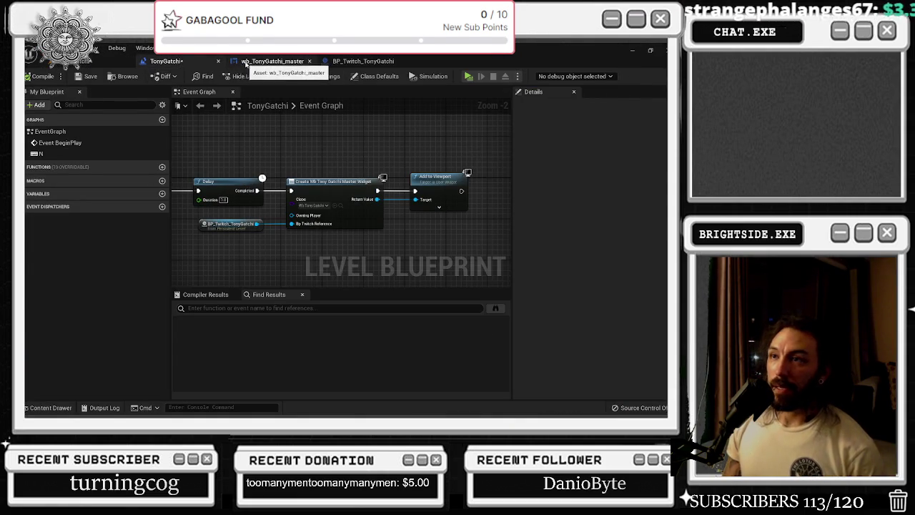
left_click(268, 61)
left_click(381, 63)
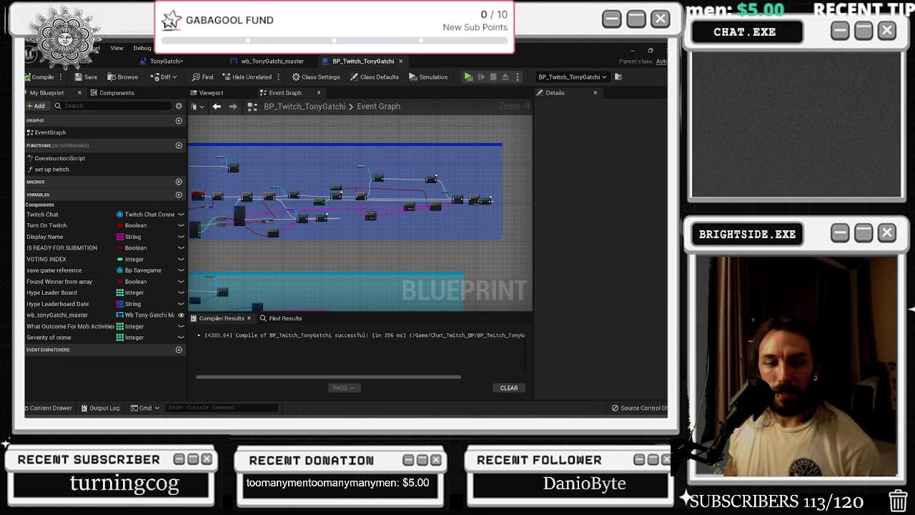
key("alt+Tab")
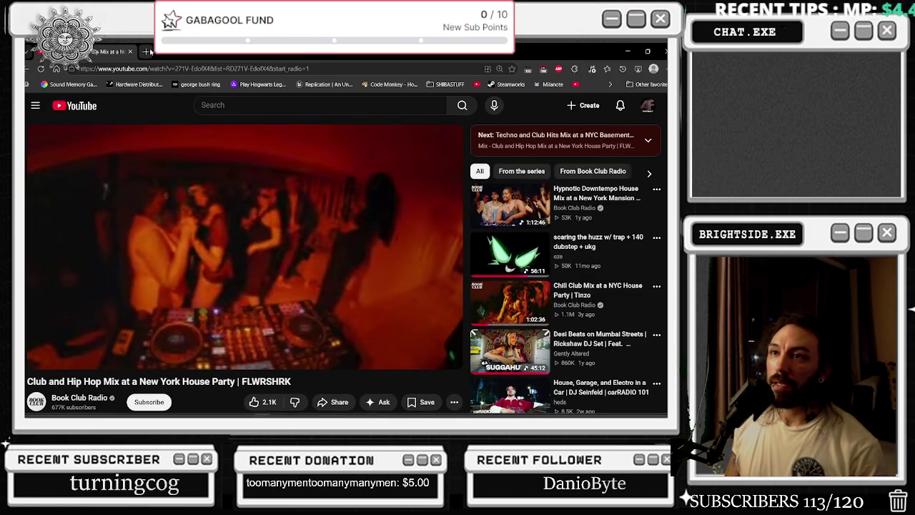
- Search Google for 'eq ear test', view the SoundGym result, and return to the results
left_click(151, 52)
type("eq ear test")
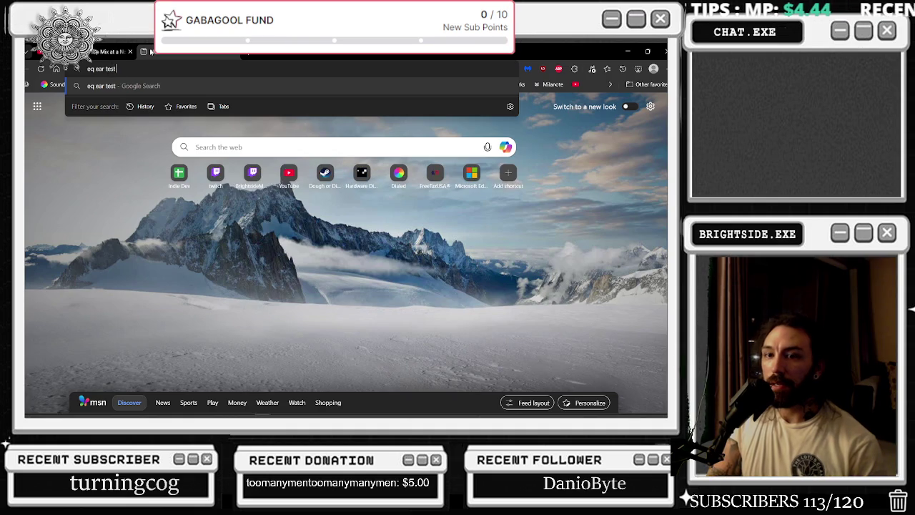
key("Return")
left_click(180, 201)
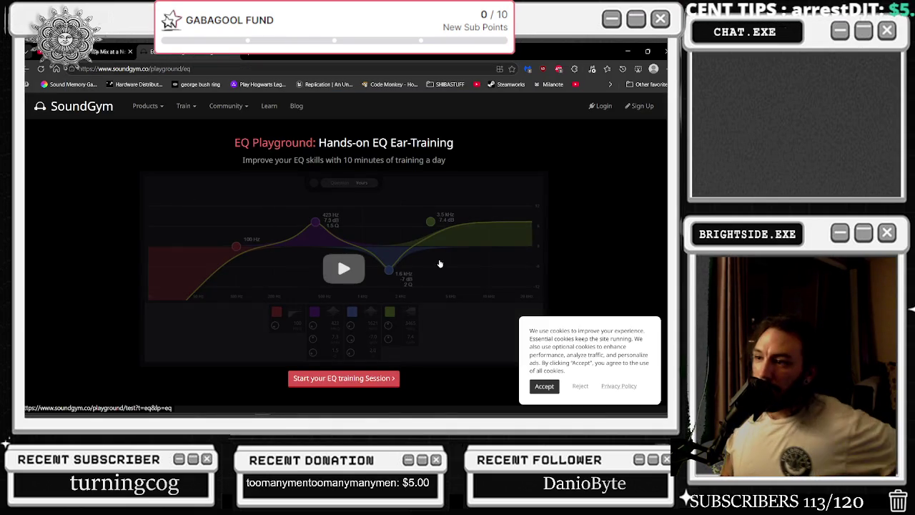
key("alt+Left")
- Change the search to 'eq ear training' and open the Berklee PULSE EQ Ear Trainer
scroll(149, 209, "down", 3)
scroll(149, 208, "down", 3)
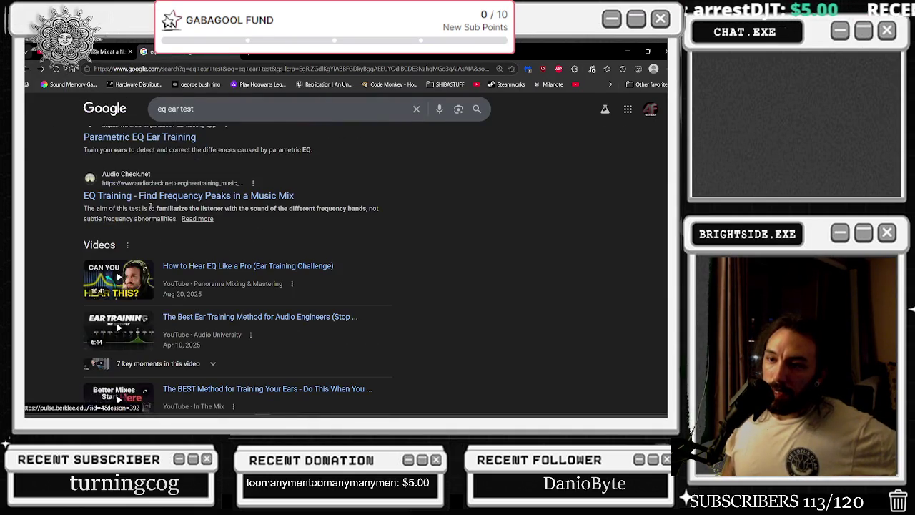
scroll(149, 209, "up", 5)
left_click_drag(194, 116, 178, 115)
type("training")
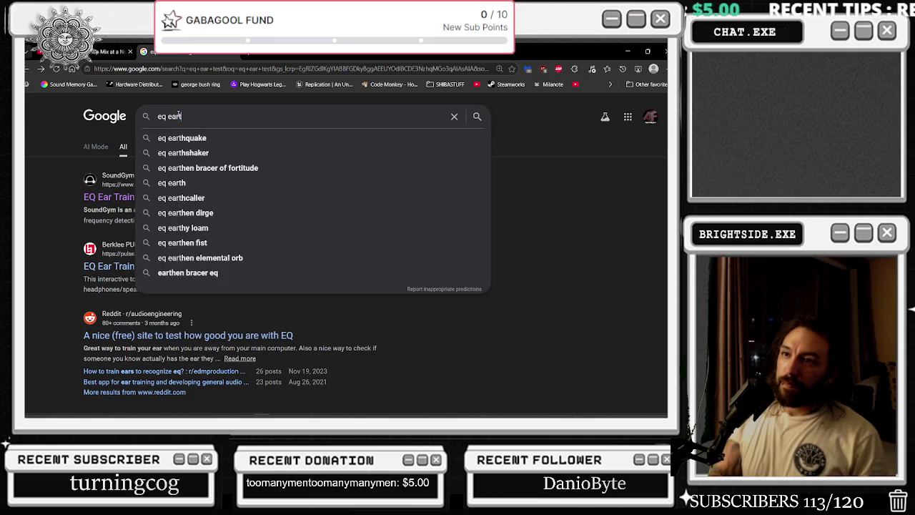
key("Return")
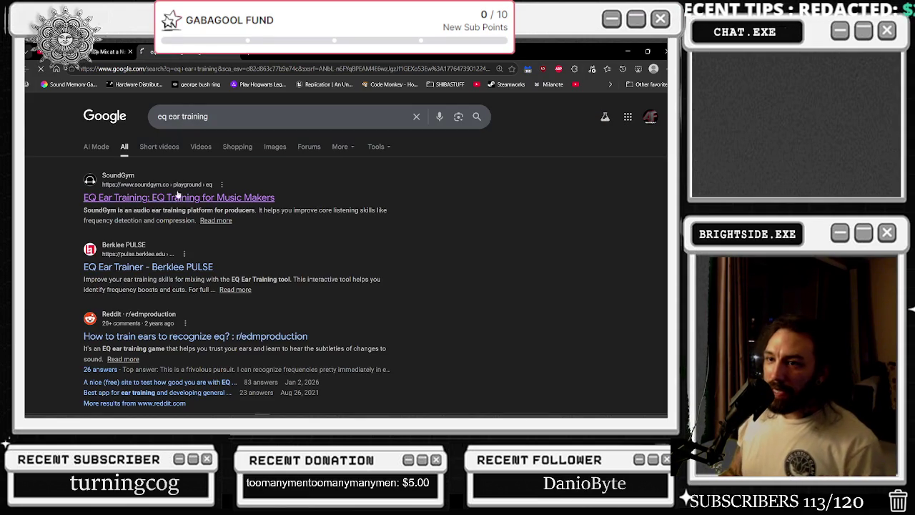
scroll(209, 266, "down", 1)
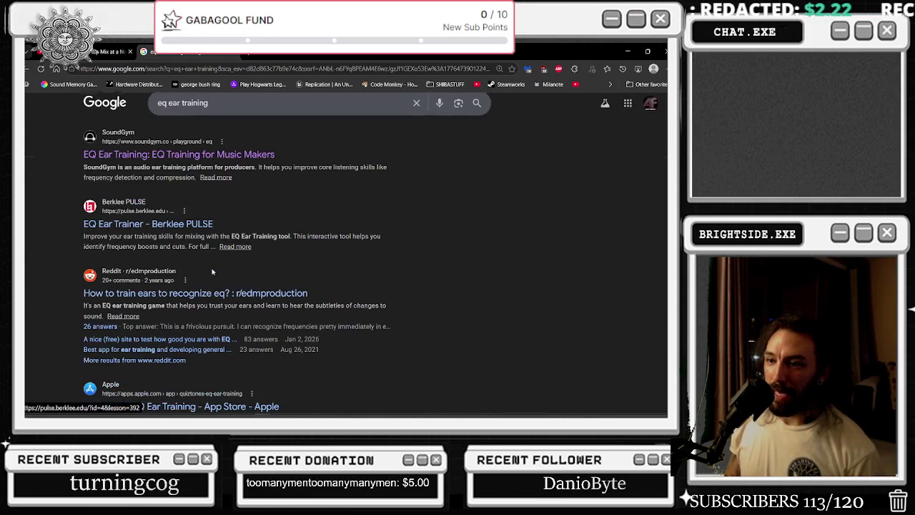
scroll(210, 263, "down", 1)
scroll(212, 259, "up", 1)
scroll(212, 259, "up", 1)
left_click(212, 256)
scroll(273, 286, "down", 2)
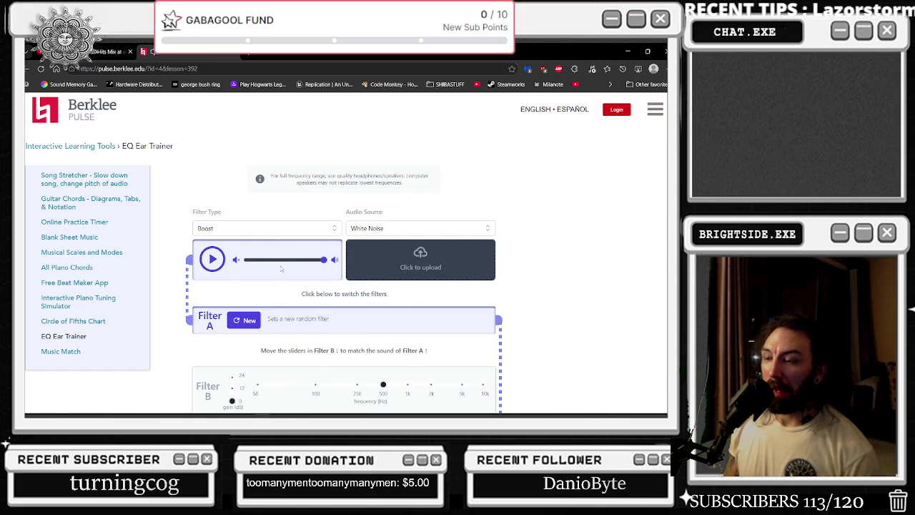
- Return to the earlier ear-training search results and open the Train Your Ears site
scroll(280, 268, "down", 3)
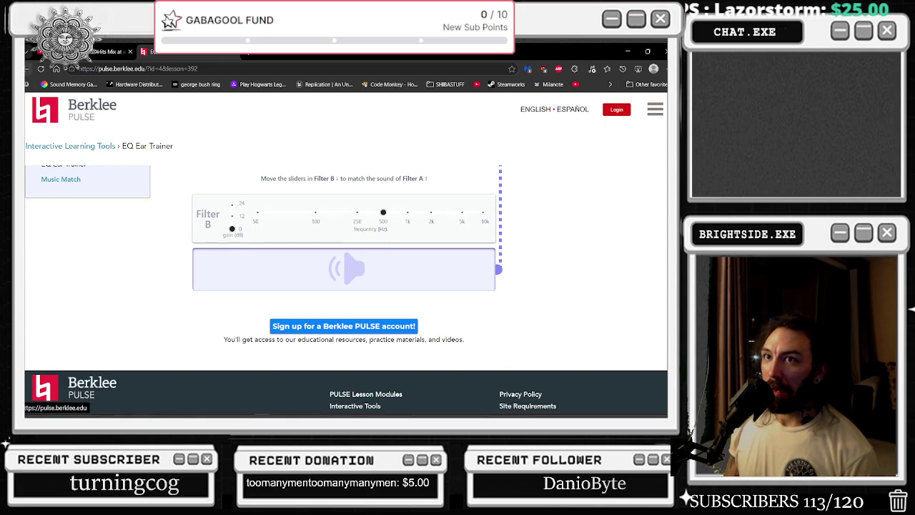
left_click(27, 70)
key("alt+Left")
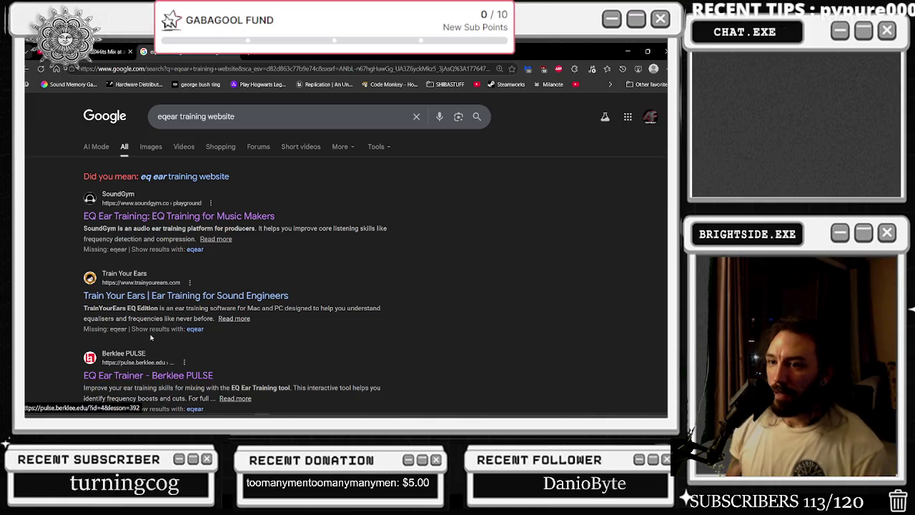
scroll(150, 285, "down", 3)
scroll(152, 318, "down", 4)
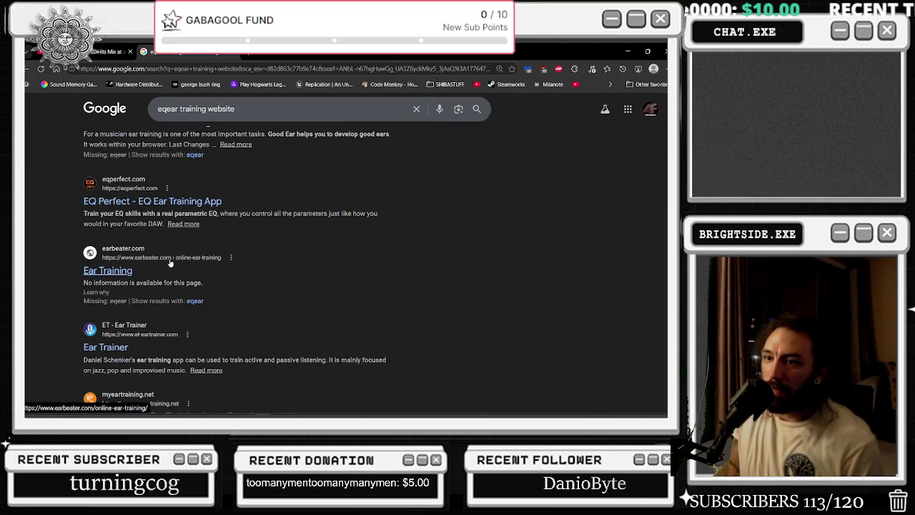
scroll(165, 266, "down", 1)
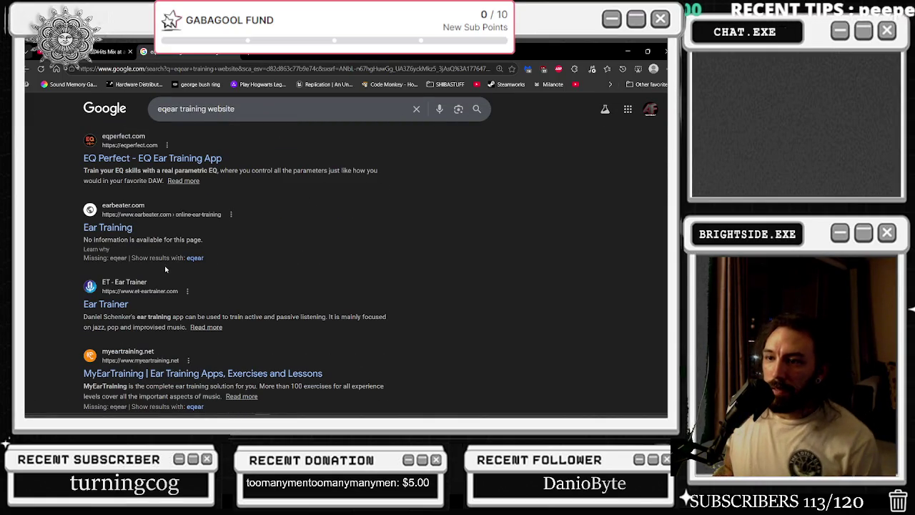
scroll(157, 286, "down", 8)
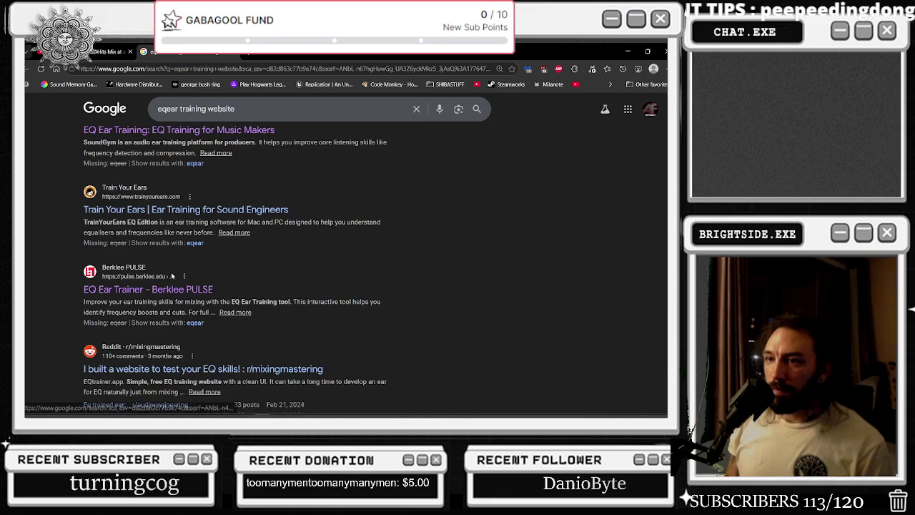
left_click(169, 209)
scroll(271, 155, "down", 5)
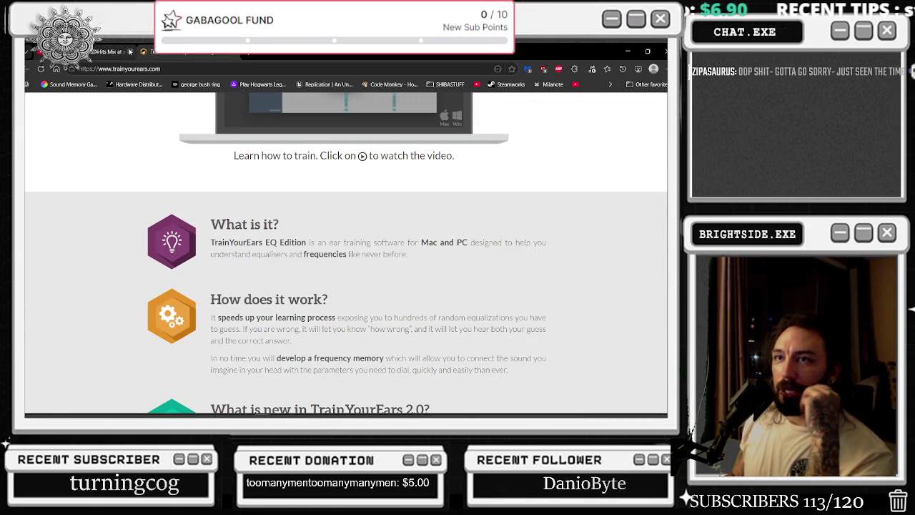
- Close the YouTube tab, load youtube.com in a new tab, and play the Typewriter mix
left_click(130, 52)
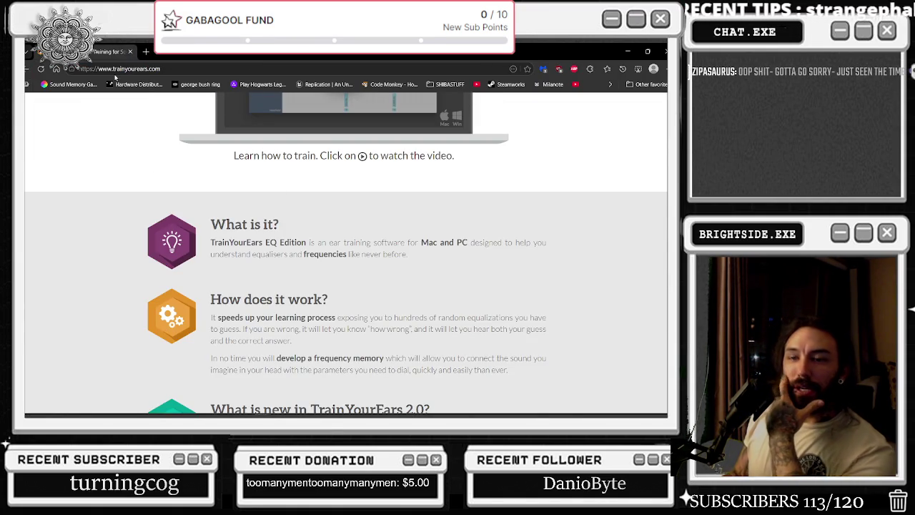
left_click(145, 52)
type("youtube.com")
key("Return")
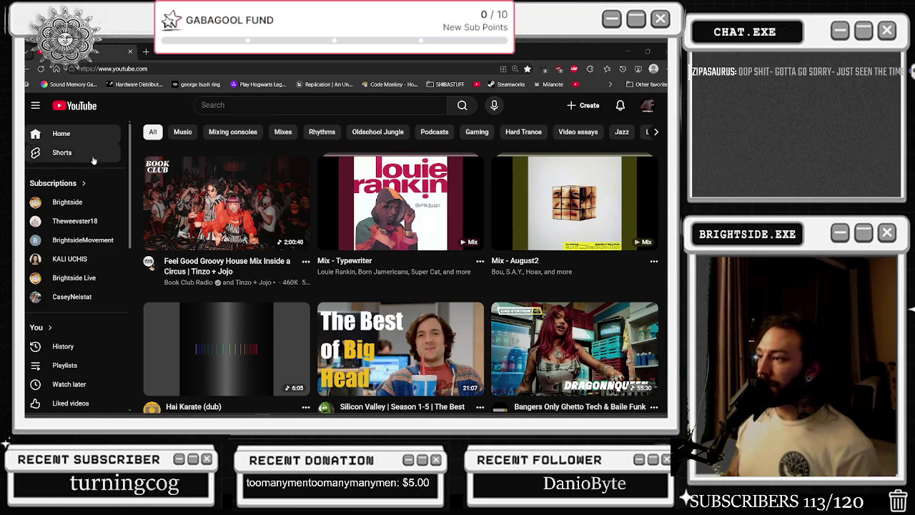
left_click(400, 204)
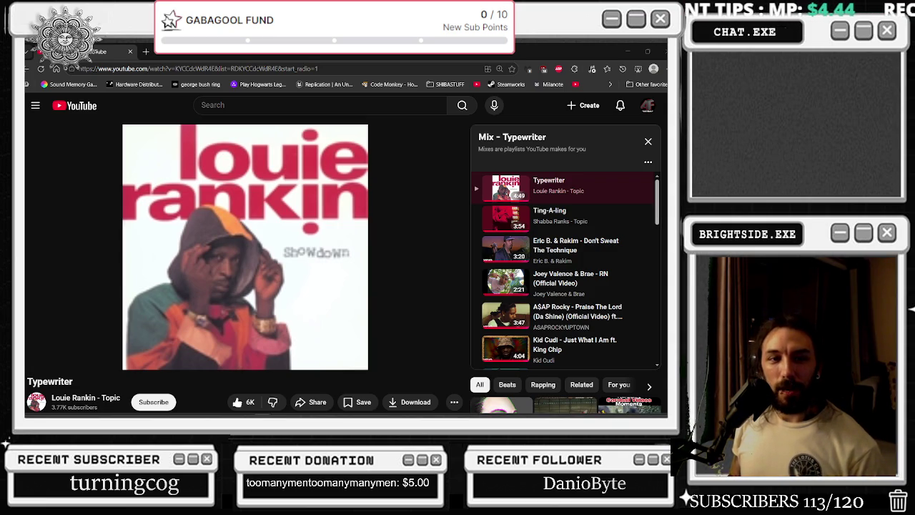
- Switch from YouTube's Typewriter mix to the Twitch stream window
key("alt+Tab")
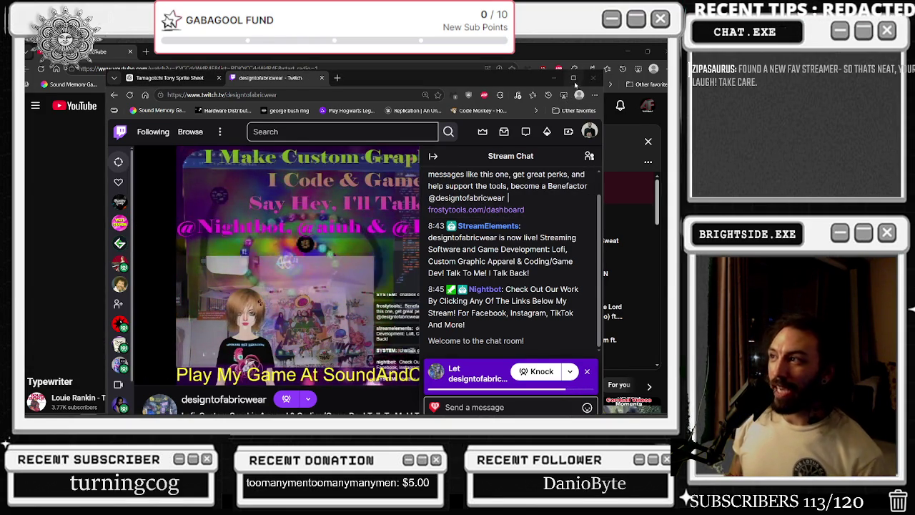
- Maximize the Twitch window, send 'apple pie' in the stream chat, then type 3
left_click(573, 77)
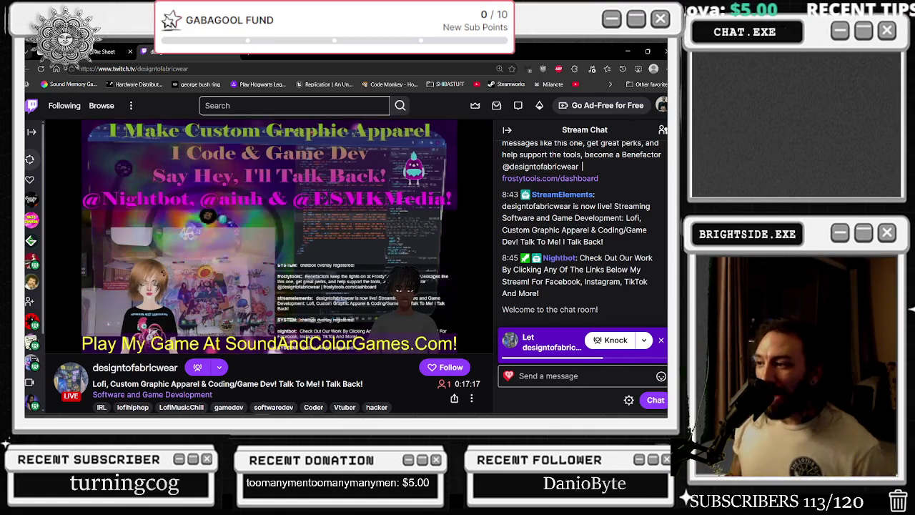
left_click(550, 375)
type("appli")
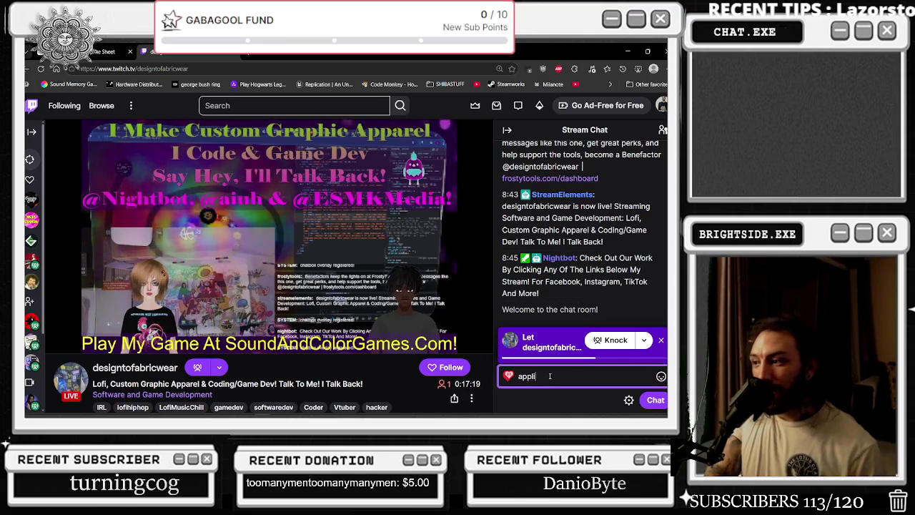
key("BackSpace")
key("BackSpace")
key("BackSpace")
type("e pie")
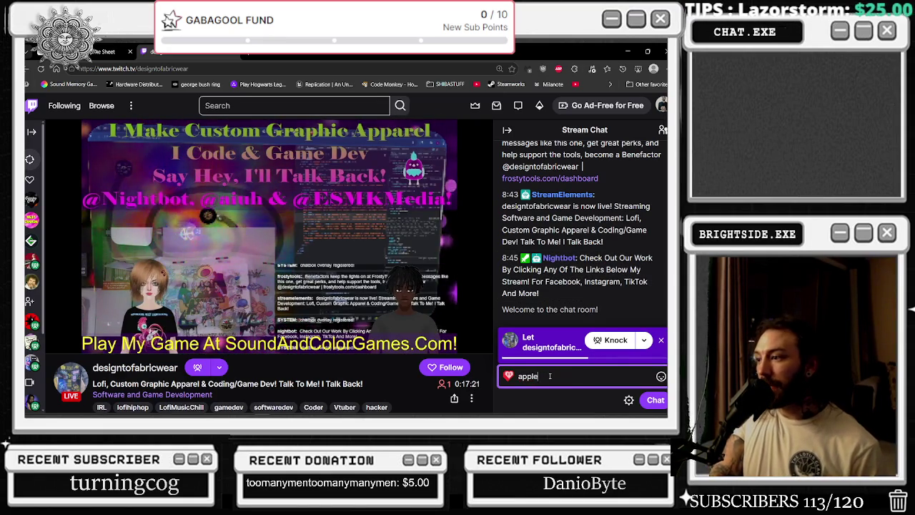
key("Return")
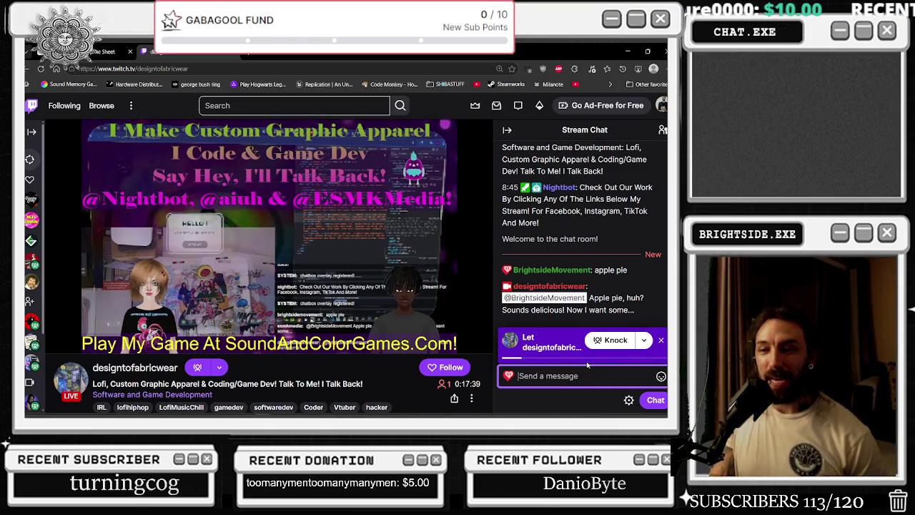
type("3")
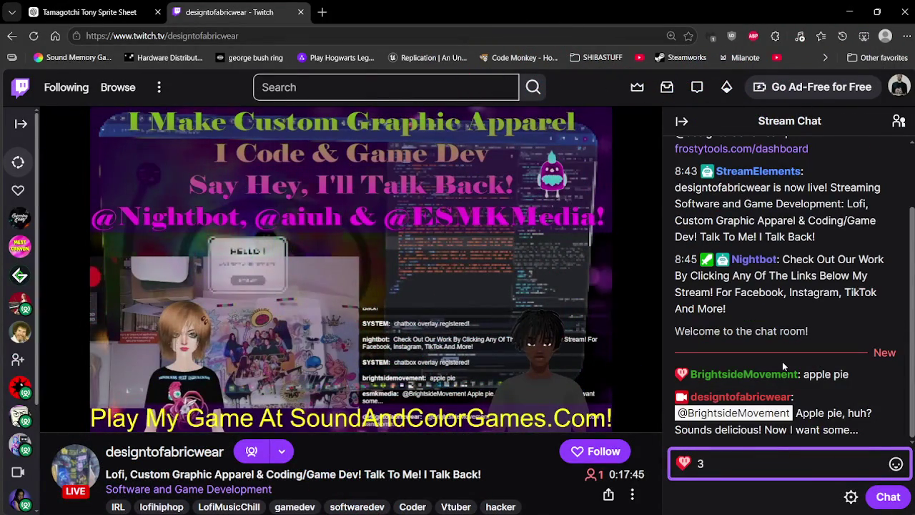
- Select part of the streamer's apple pie reply and the stream uptime text in chat
mouse_move(797, 413)
left_mouse_down()
mouse_move(857, 414)
mouse_move(864, 437)
left_mouse_up()
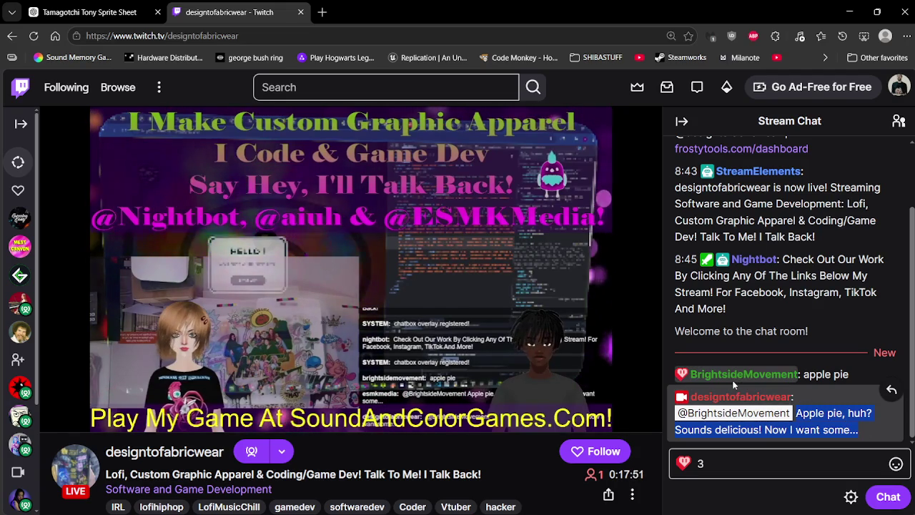
left_click_drag(607, 475, 646, 475)
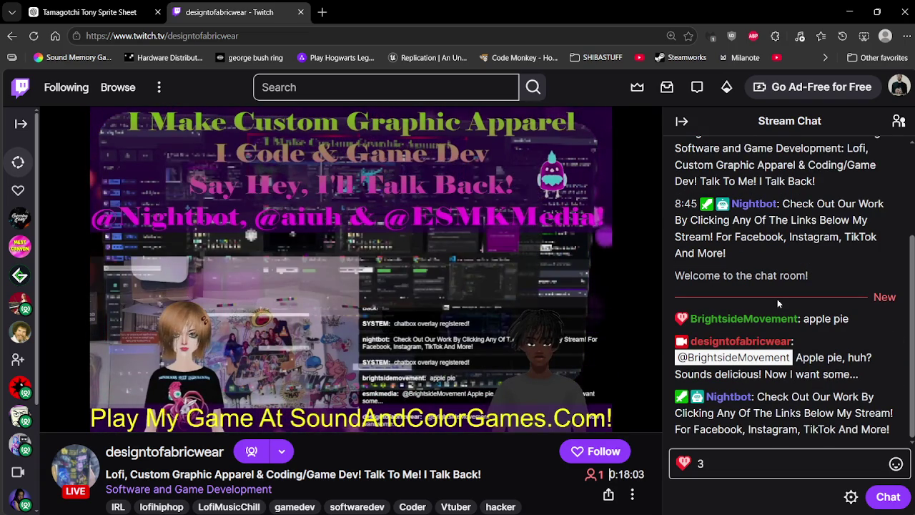
mouse_move(472, 346)
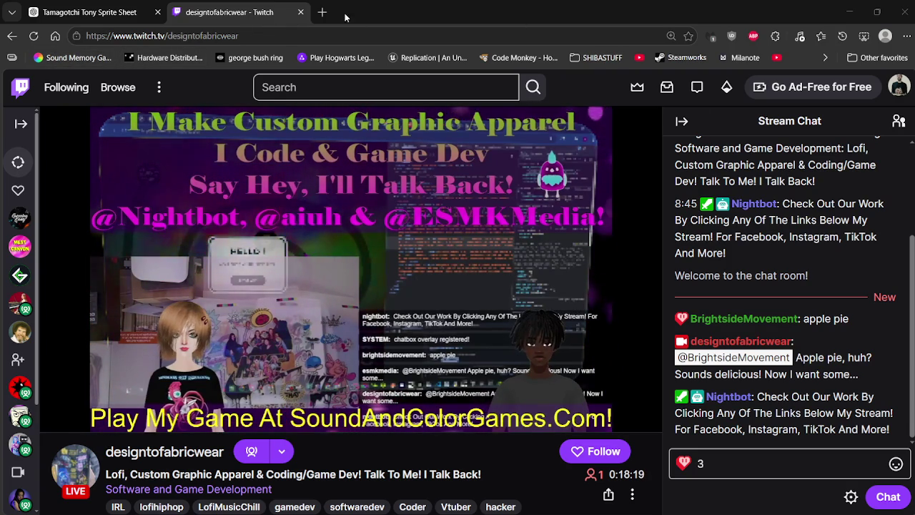
- Open and close a new browser tab, then bring the browser window back into focus
left_click(322, 12)
key("ctrl+w")
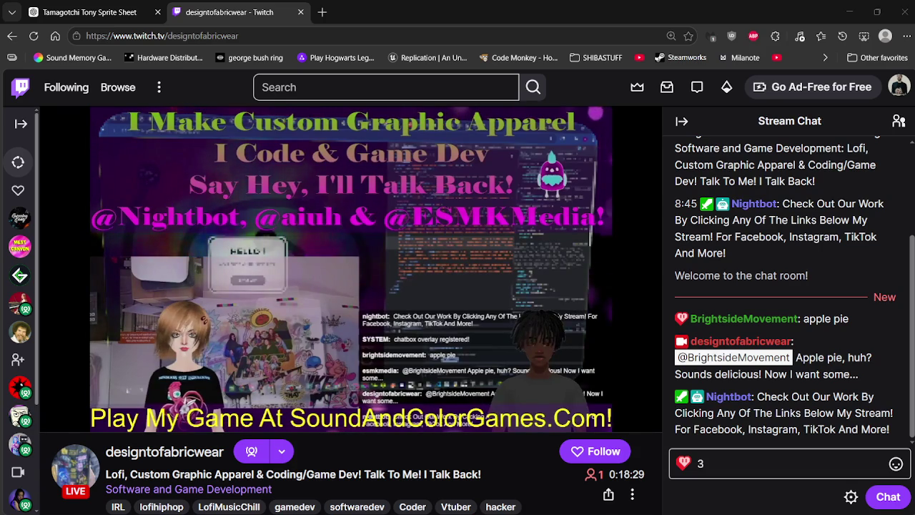
left_click(491, 4)
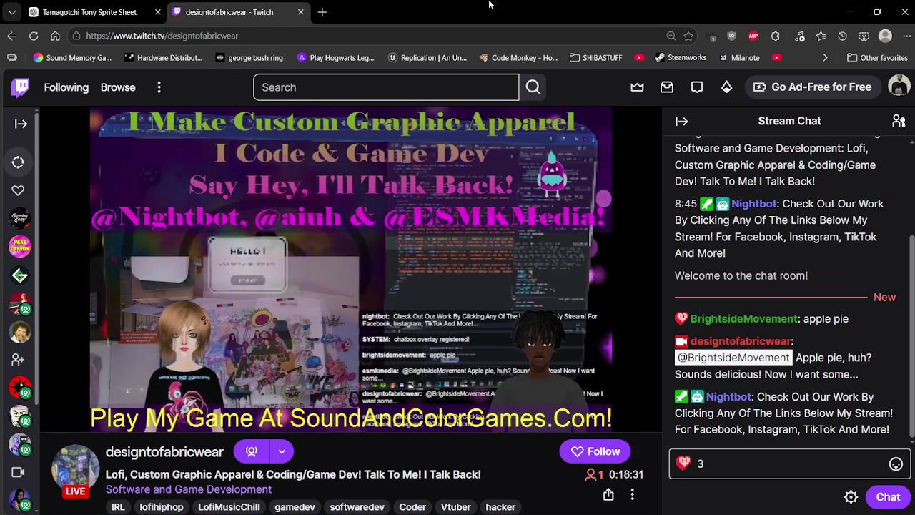
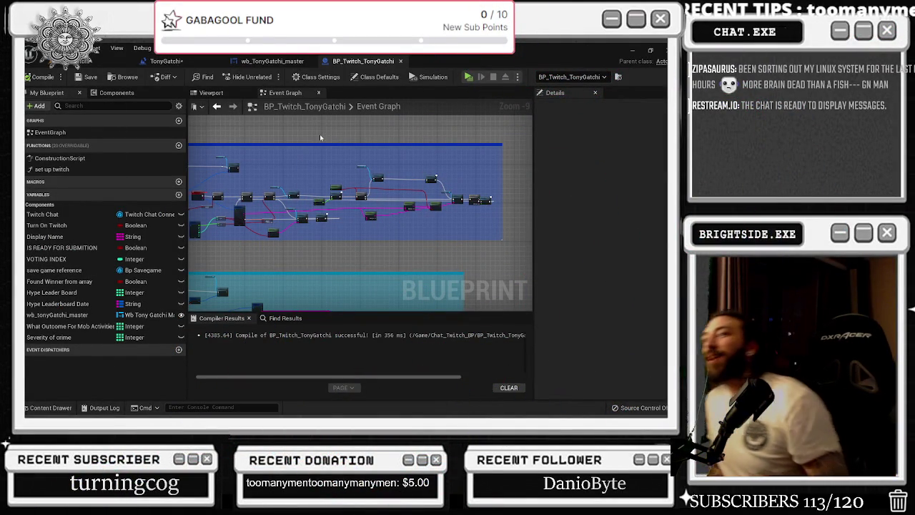
- Go from the TonyGatchi level blueprint to the wb_TonyGatchi_master widget's Designer layout
left_click(161, 62)
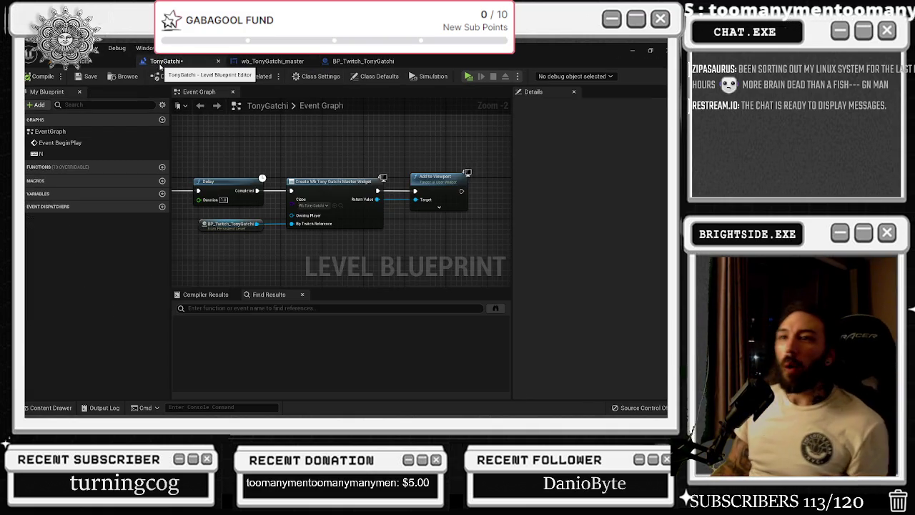
key("alt+Tab")
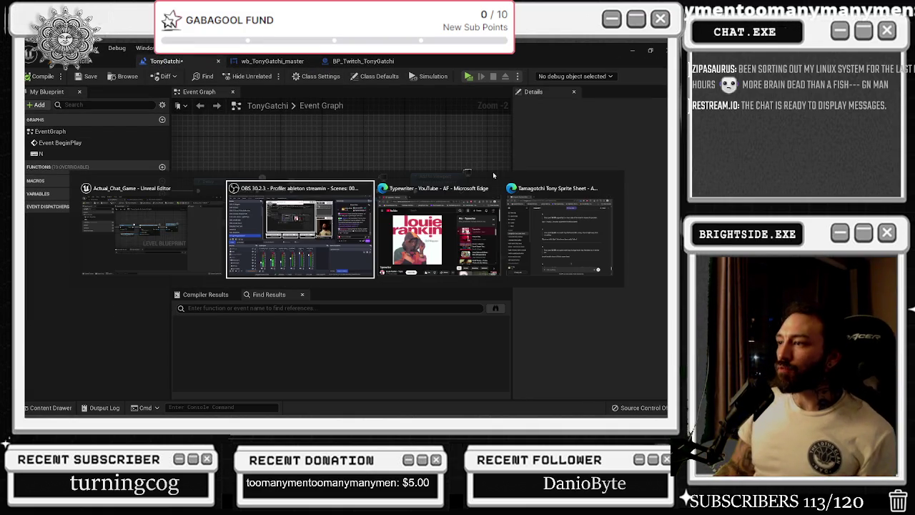
left_click(271, 61)
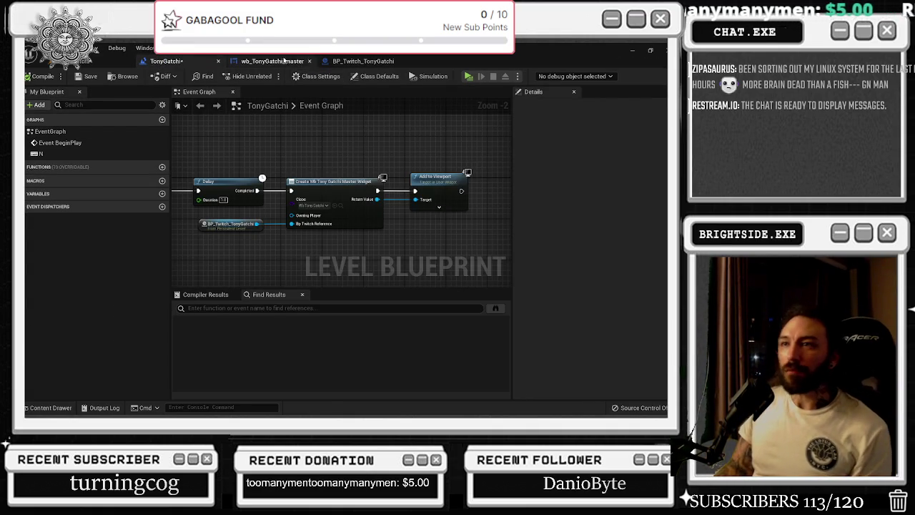
key("alt+Tab")
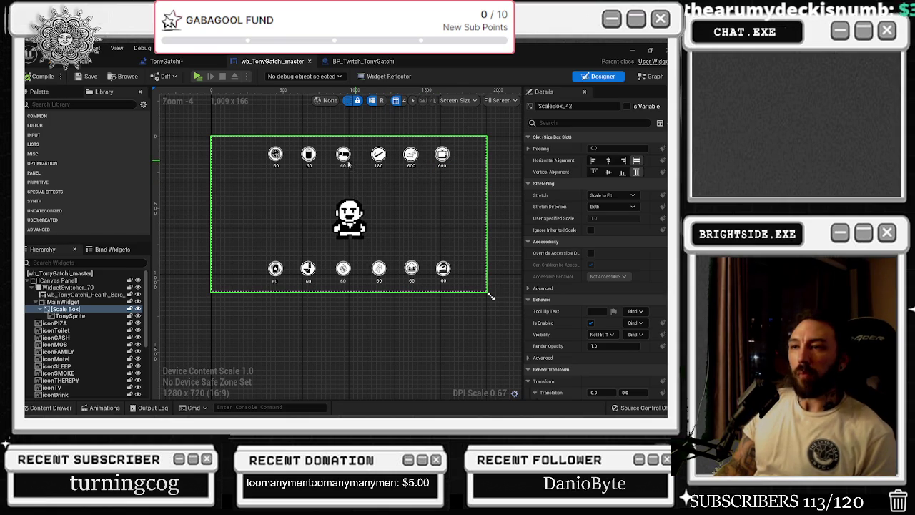
- Select the gambletext timer, then switch to the widget's Event Graph and zoom onto the gamble comment box
scroll(357, 165, "up", 2)
left_click(230, 337)
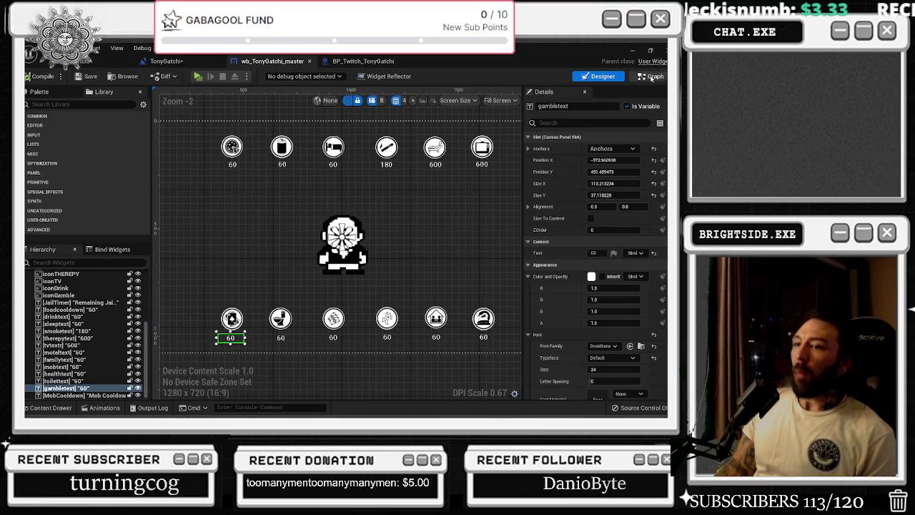
left_click(651, 76)
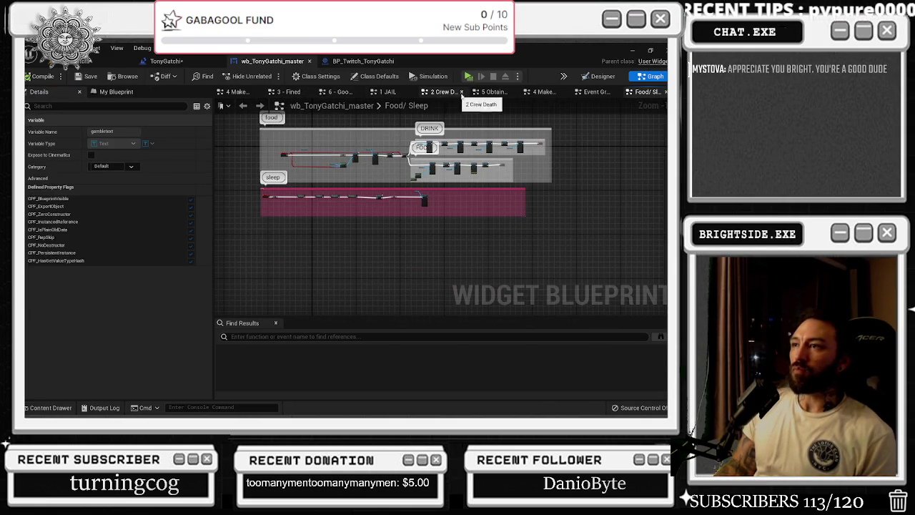
left_click(594, 92)
scroll(317, 160, "down", 6)
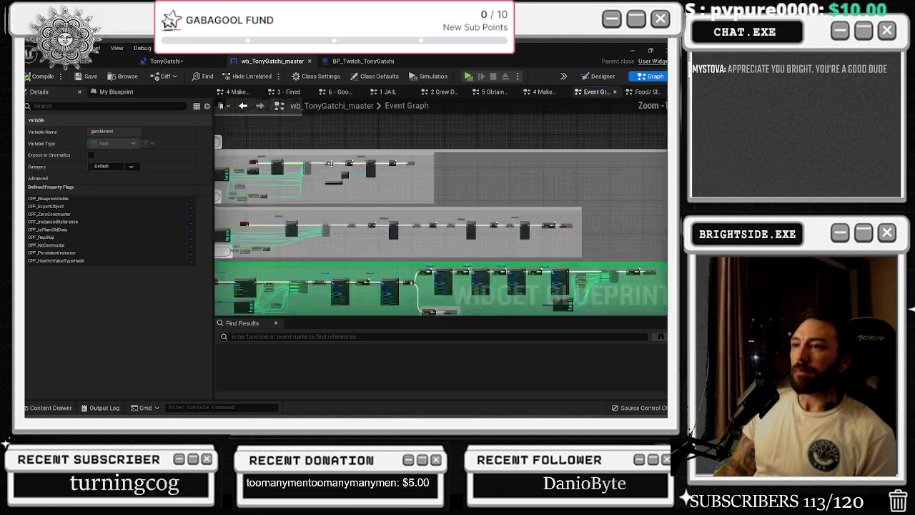
scroll(439, 208, "down", 5)
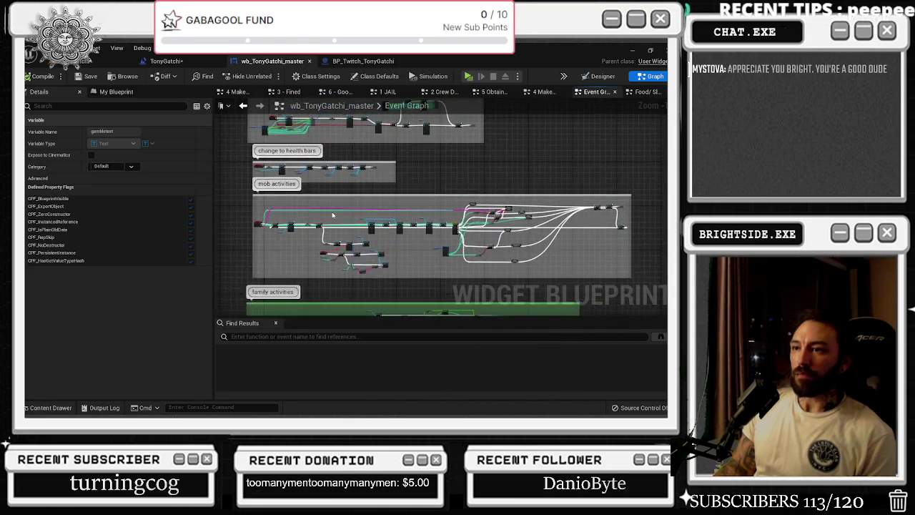
scroll(301, 174, "up", 6)
scroll(300, 174, "up", 5)
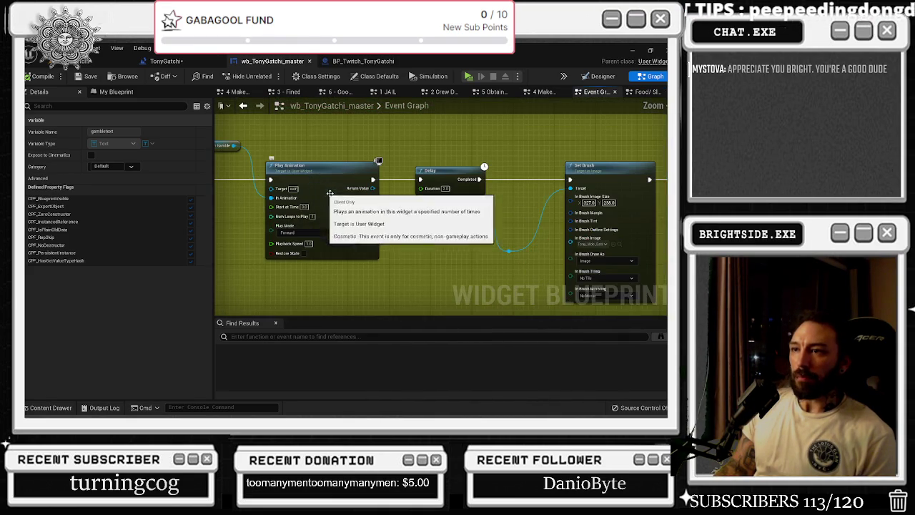
- Follow the gamble chain through the Play Animation, Send Twitch Message, Delay and Set Brush nodes
scroll(256, 216, "down", 1)
mouse_move(255, 217)
left_mouse_down()
mouse_move(529, 224)
mouse_move(290, 243)
left_mouse_up()
left_click_drag(600, 236, 288, 239)
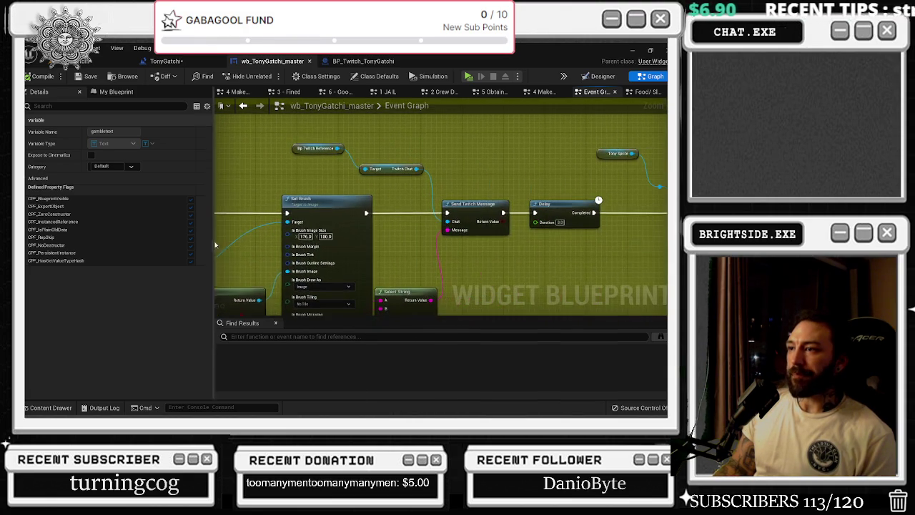
left_click_drag(565, 203, 351, 188)
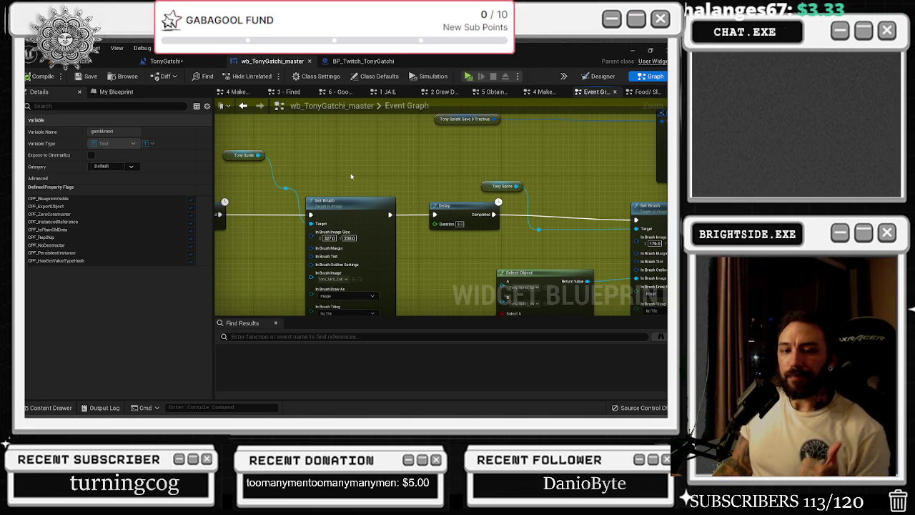
mouse_move(350, 176)
left_mouse_down()
mouse_move(450, 169)
mouse_move(215, 171)
left_mouse_up()
mouse_move(562, 186)
left_mouse_down()
mouse_move(577, 186)
mouse_move(357, 194)
mouse_move(212, 158)
left_mouse_up()
mouse_move(565, 187)
left_mouse_down()
mouse_move(314, 204)
mouse_move(421, 208)
mouse_move(305, 180)
mouse_move(325, 183)
left_mouse_up()
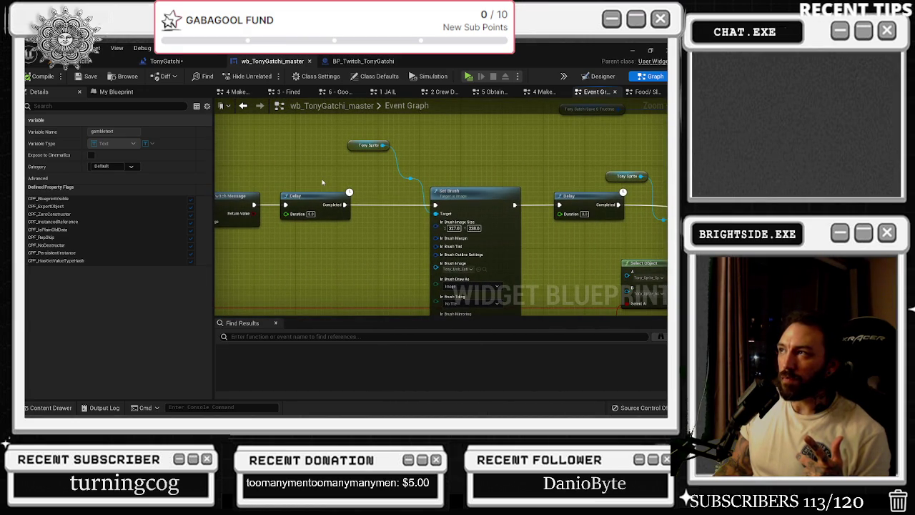
left_click_drag(525, 190, 358, 188)
left_click_drag(427, 170, 213, 190)
left_click_drag(379, 183, 504, 176)
- Center the Delay and Set Brush nodes and shift the Delay node slightly right
scroll(472, 214, "down", 4)
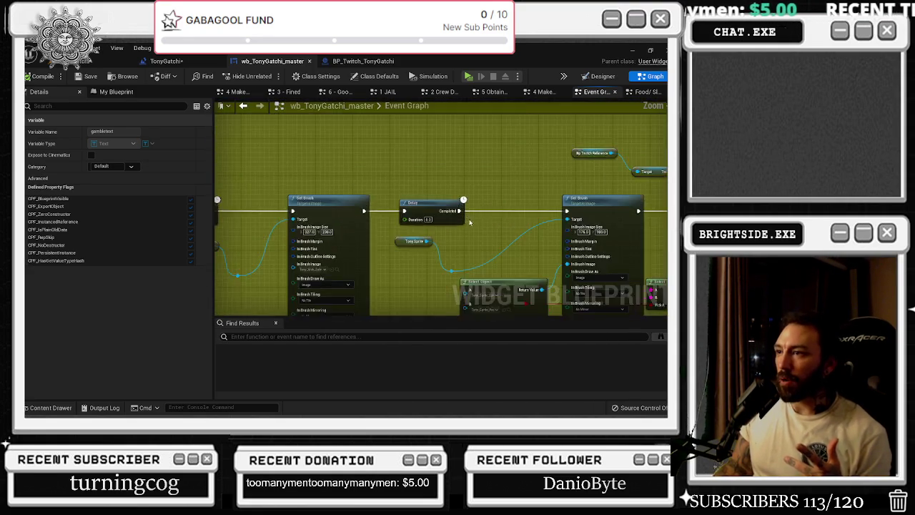
scroll(465, 226, "up", 4)
left_click_drag(429, 227, 361, 245)
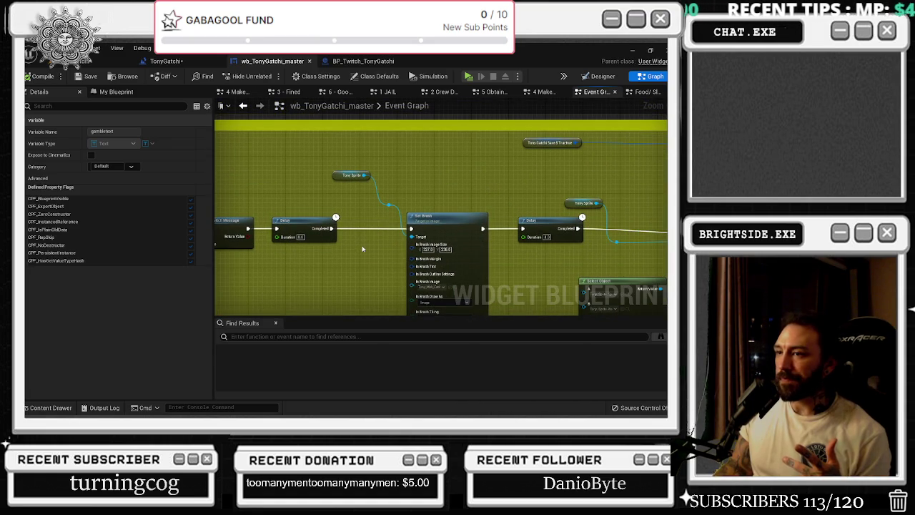
scroll(418, 246, "down", 3)
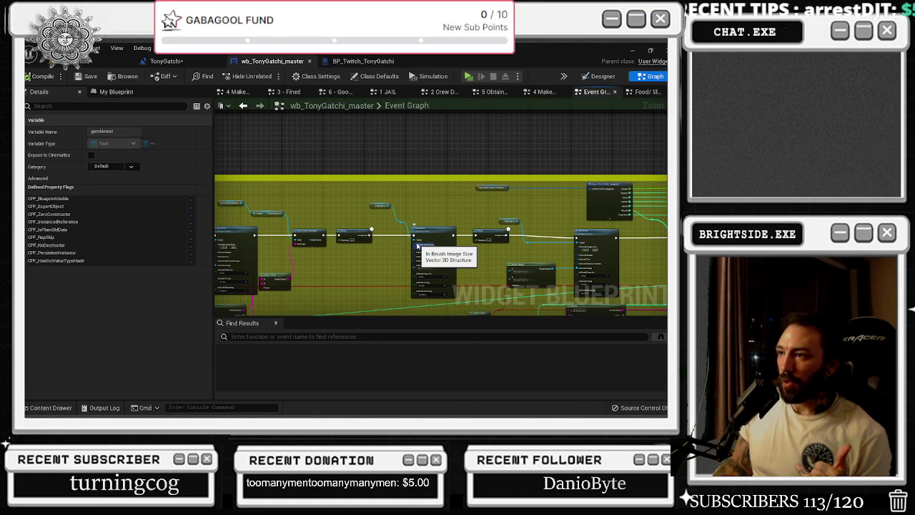
scroll(417, 245, "up", 3)
left_click_drag(357, 211, 371, 211)
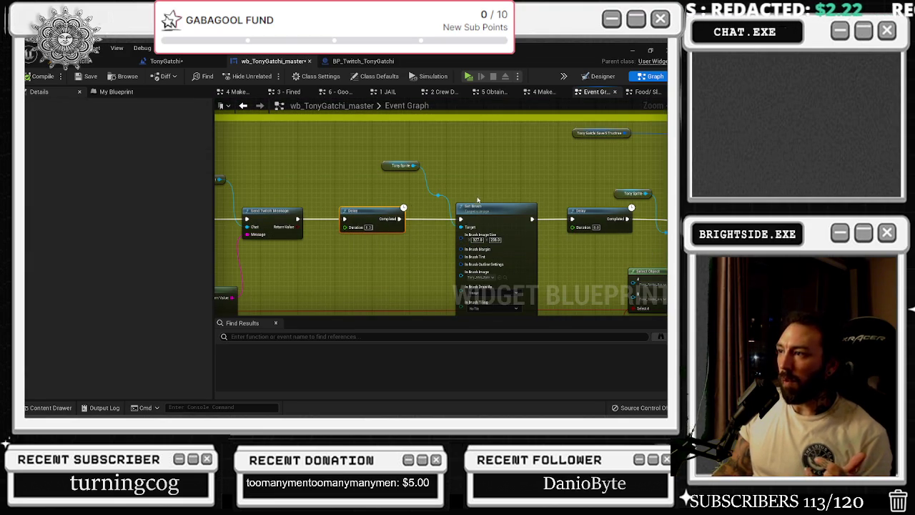
- Check the Break STRUCTURE and next Set Brush nodes, then return to the widget Designer
mouse_move(525, 169)
left_mouse_down()
mouse_move(291, 188)
mouse_move(384, 220)
left_mouse_up()
scroll(384, 220, "down", 3)
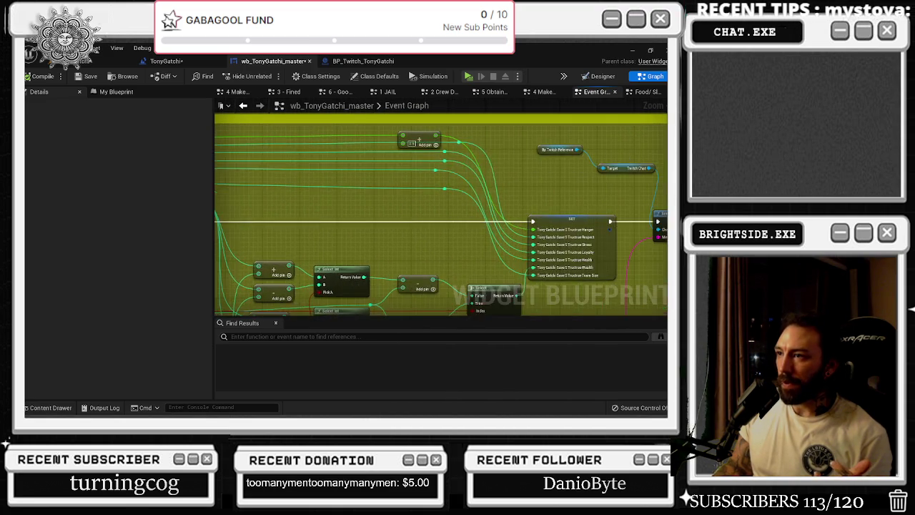
scroll(621, 193, "up", 3)
scroll(621, 192, "down", 5)
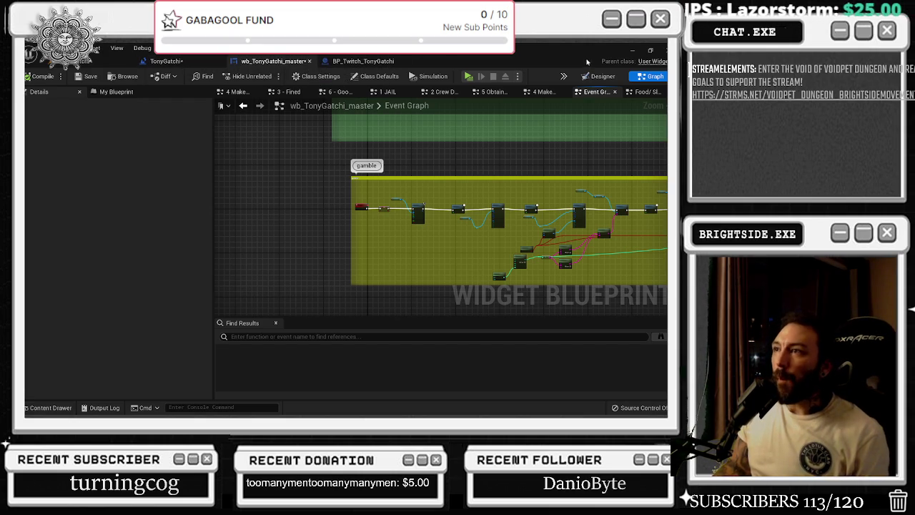
left_click(603, 76)
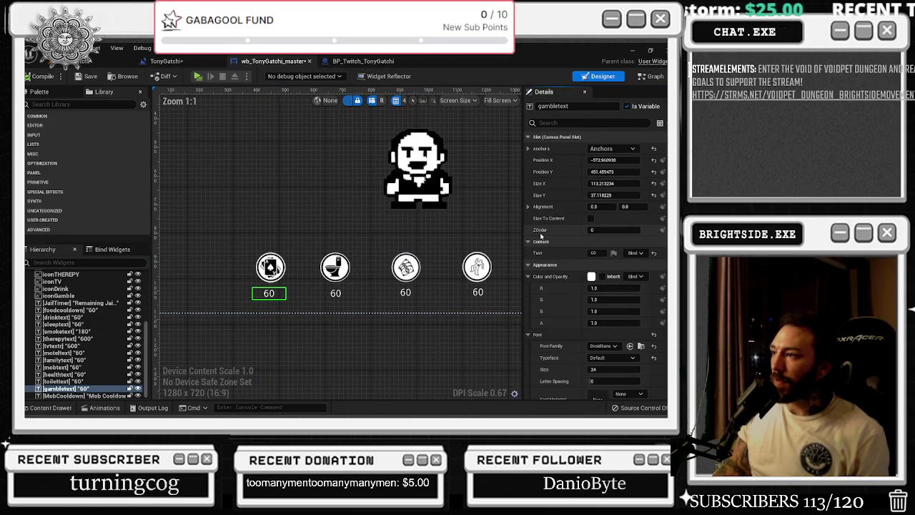
- Select the gamble timer text, then find the gamble section in the BP_Twitch_TonyGatchi Event Graph
left_click(593, 253)
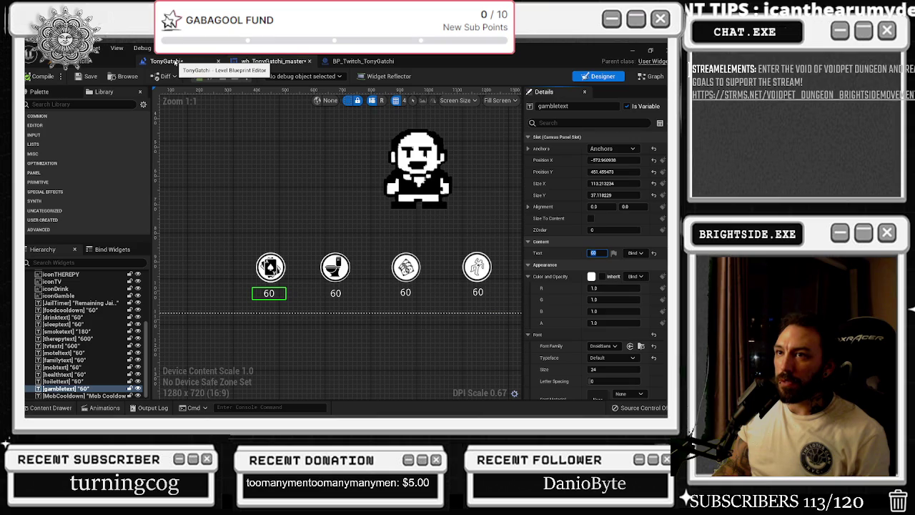
left_click(361, 61)
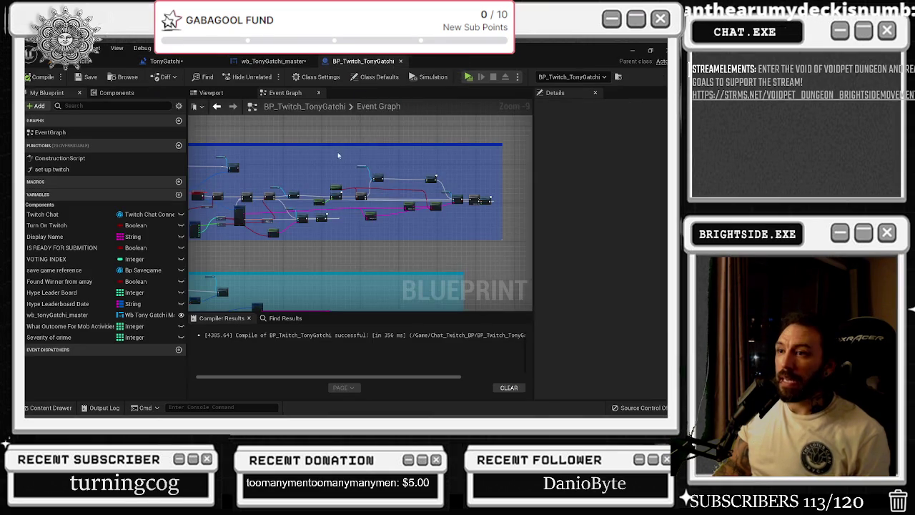
mouse_move(304, 163)
left_mouse_down()
mouse_move(349, 175)
mouse_move(397, 57)
left_mouse_up()
left_click_drag(431, 453, 432, 225)
scroll(432, 225, "up", 9)
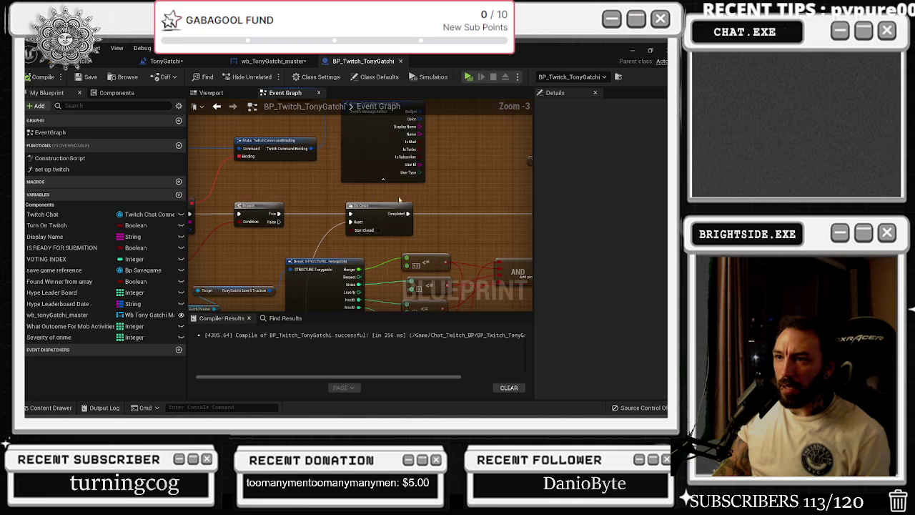
left_click_drag(268, 177, 256, 177)
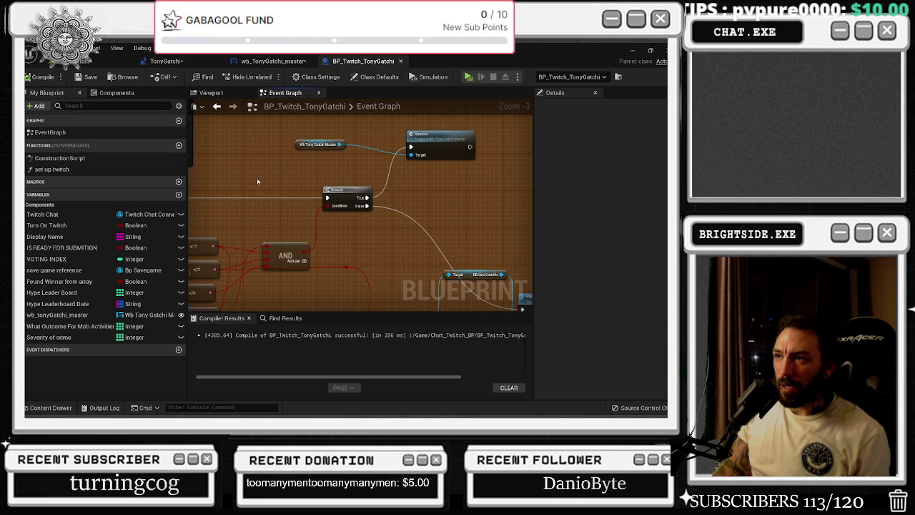
scroll(347, 198, "down", 3)
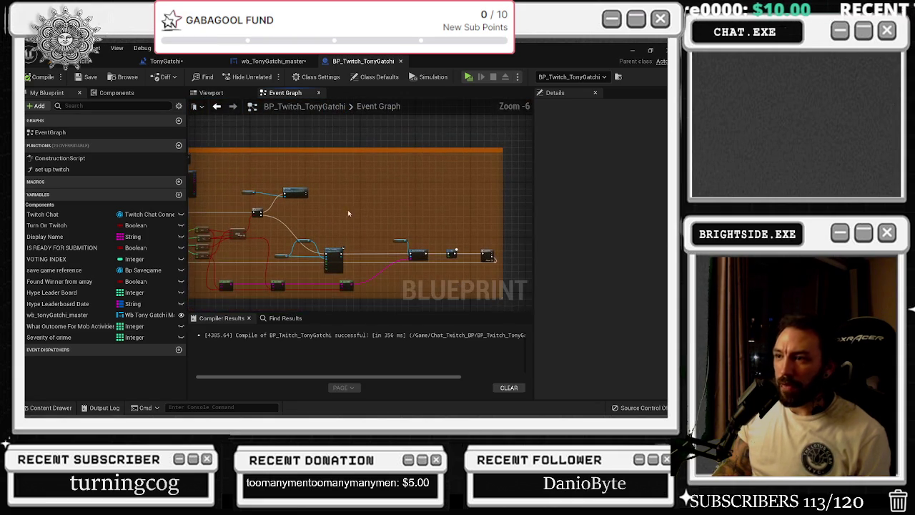
scroll(317, 221, "up", 2)
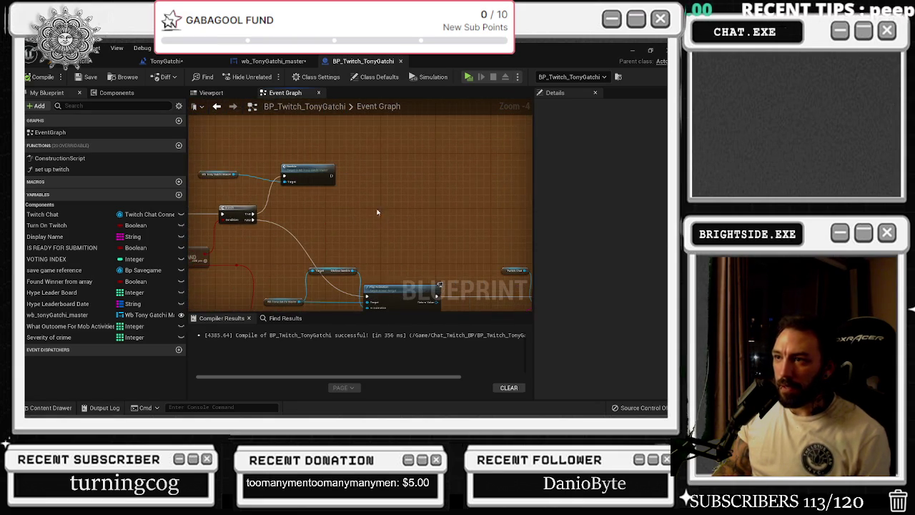
- Move the wb_tonyGatchi_master reference and Gamble nodes above the Branch, then nudge them and the Play Animation nodes left
mouse_move(215, 159)
left_mouse_down()
mouse_move(336, 187)
mouse_move(341, 146)
left_mouse_up()
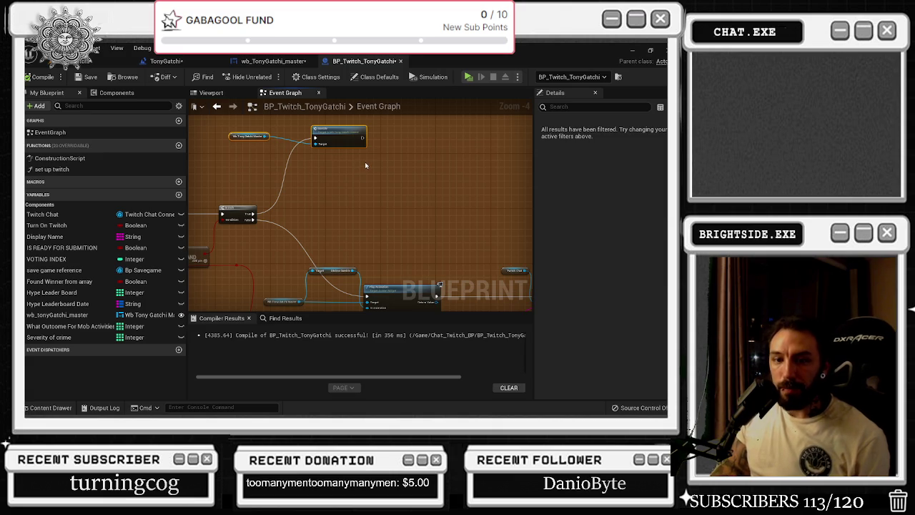
scroll(352, 250, "down", 2)
left_click_drag(338, 218, 318, 218)
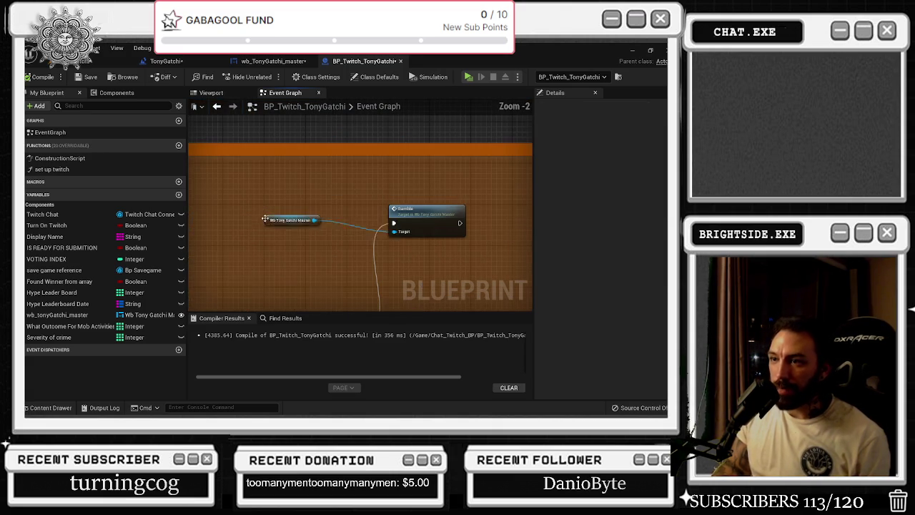
left_click(296, 217)
scroll(375, 236, "down", 1)
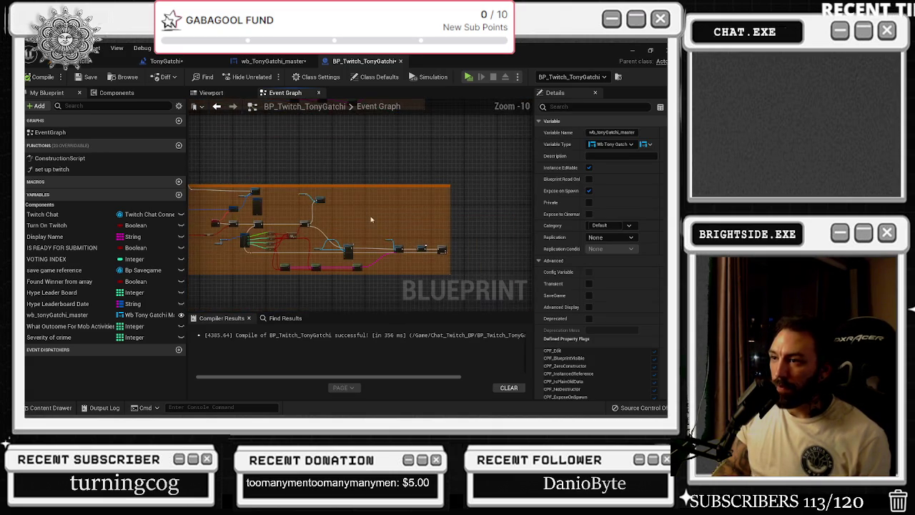
scroll(328, 261, "up", 1)
mouse_move(328, 261)
left_mouse_down()
mouse_move(343, 263)
mouse_move(318, 259)
left_mouse_up()
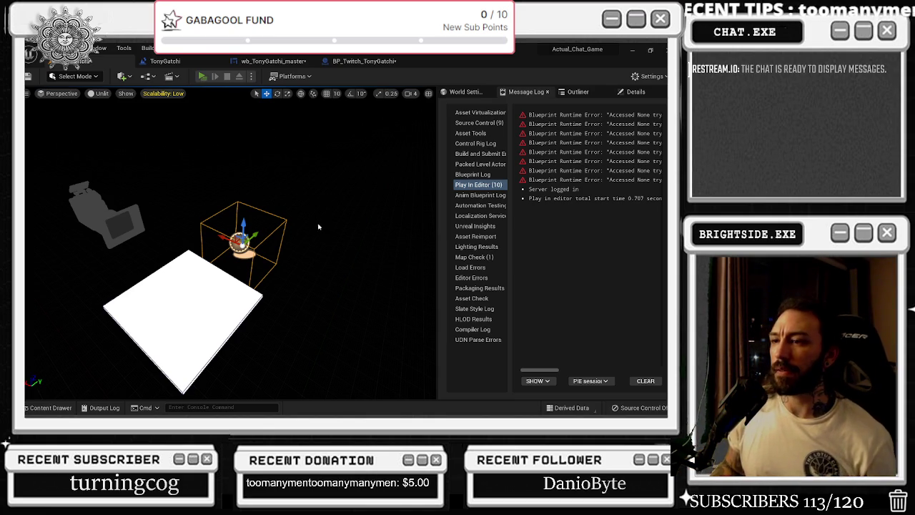
- Switch to the browser showing the Twitch channel page and stream chat
key("alt+Tab")
key("alt+Tab")
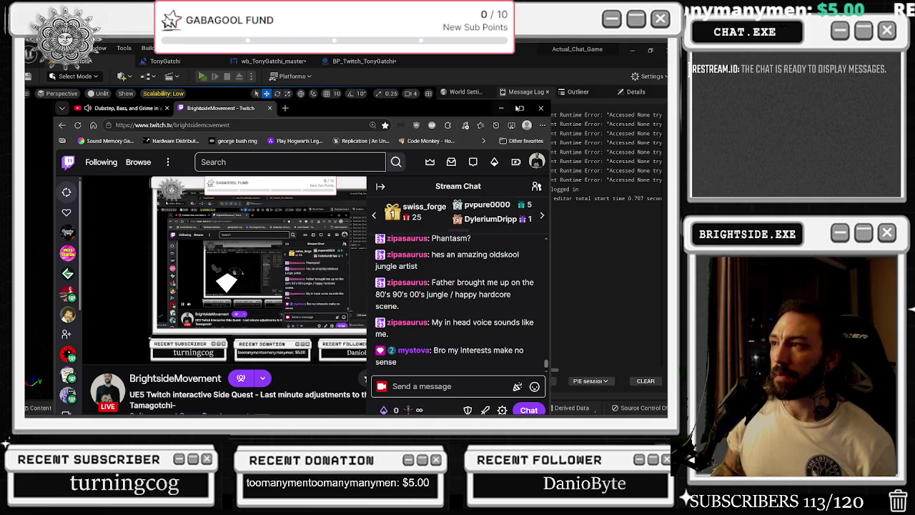
- Set the Twitch player's quality to 160p and minimize the browser
left_click(520, 109)
left_click(446, 341)
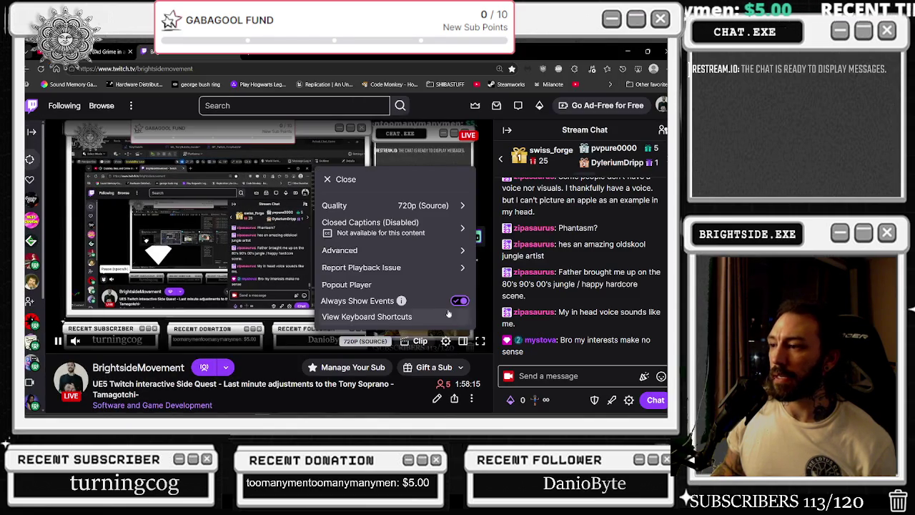
left_click(420, 207)
left_click(336, 343)
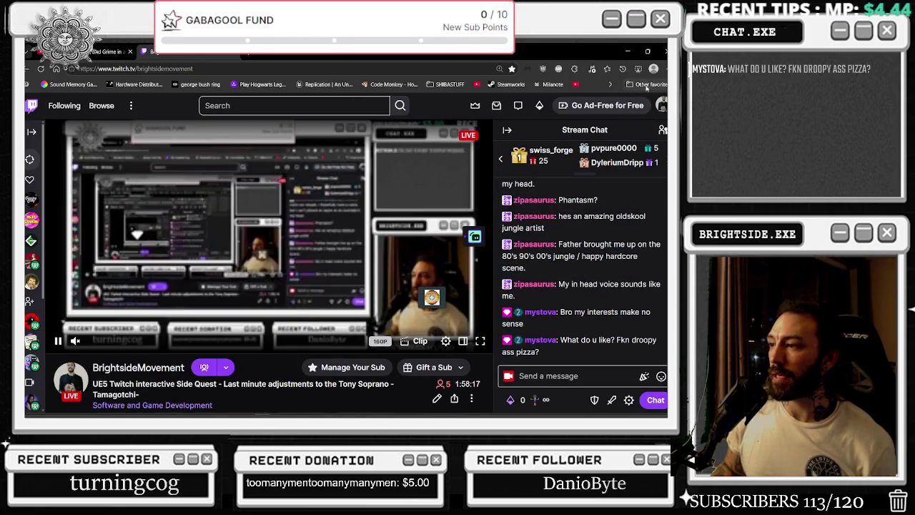
left_click(628, 52)
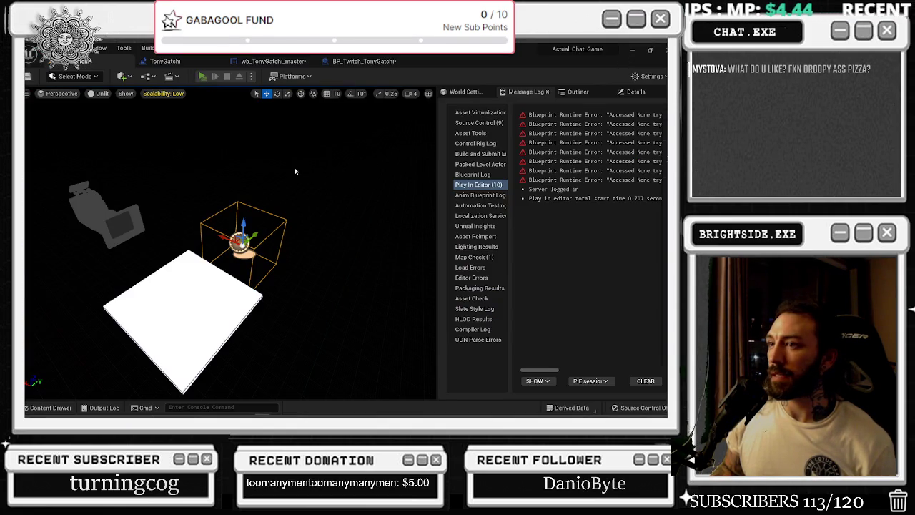
- Return to the Unreal editor window to start the game session
key("alt+Tab")
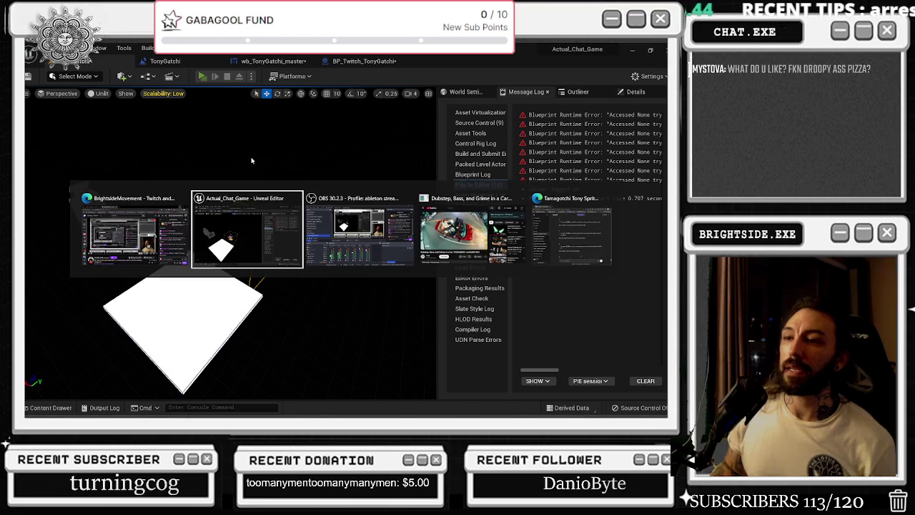
left_click(249, 245)
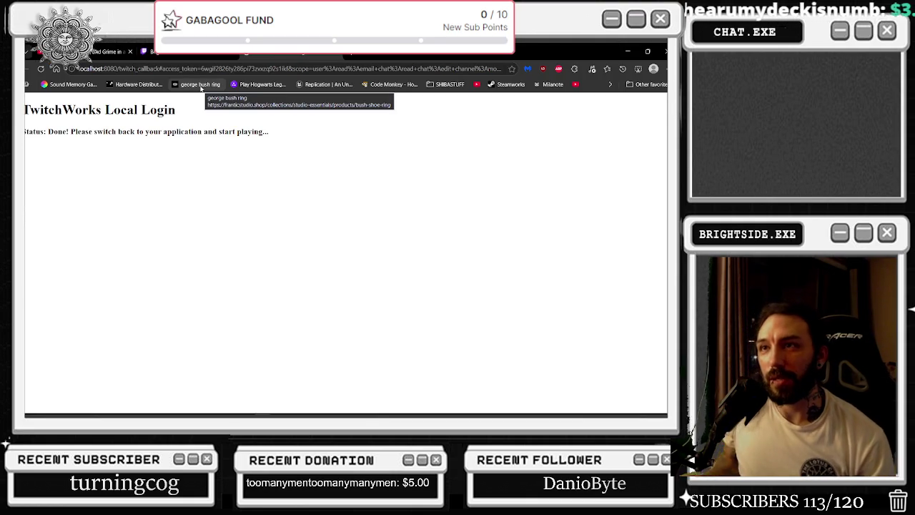
- Minimize the finished TwitchWorks login page and switch between the running game and the Unreal editor
left_click(627, 52)
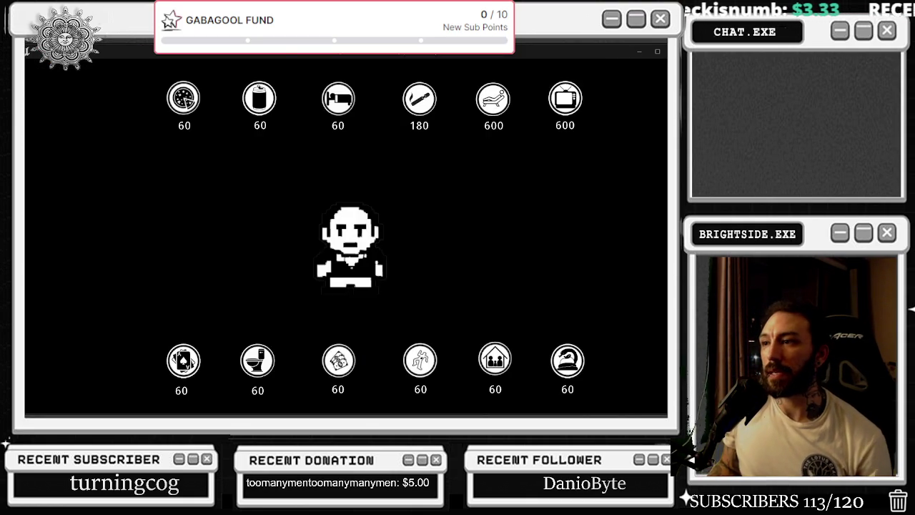
key("alt+Tab")
left_click(145, 306)
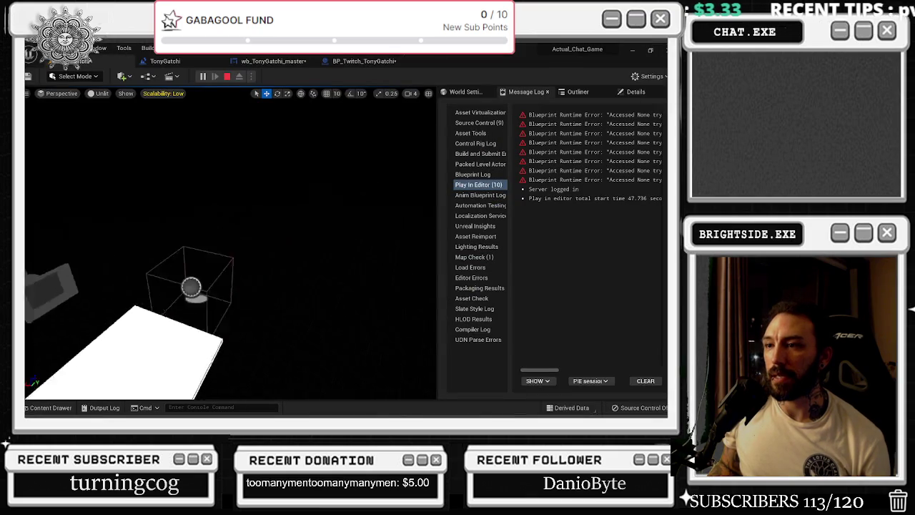
key("alt+Tab")
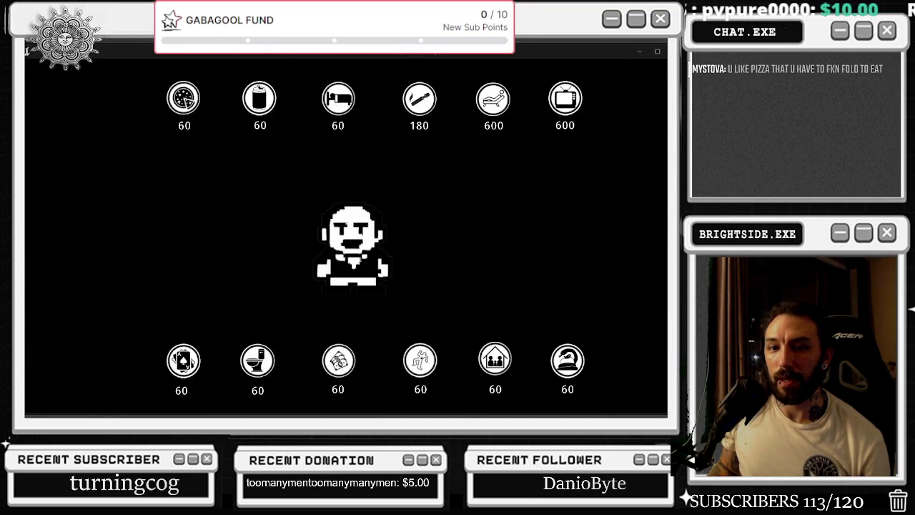
key("alt+Tab")
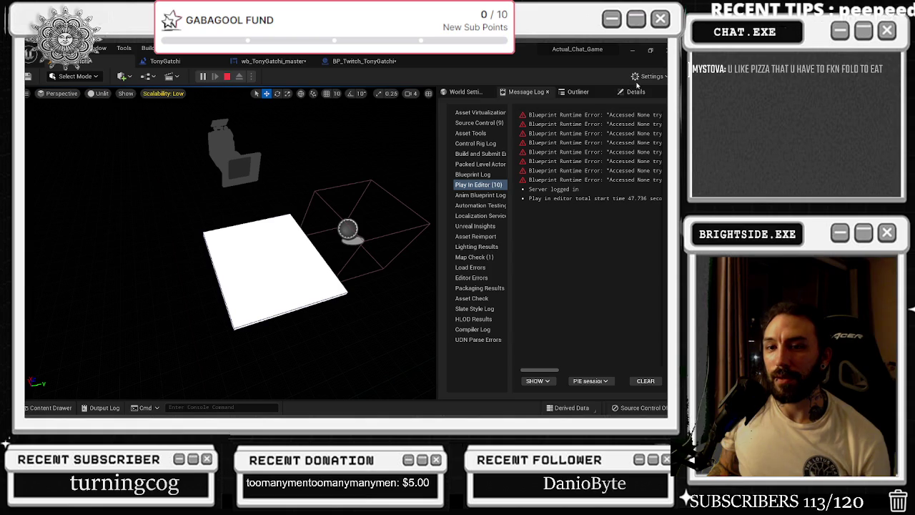
- Minimize the Unreal editor so the running game shows Tony with need timers of 60, 180 and 600
left_click(632, 50)
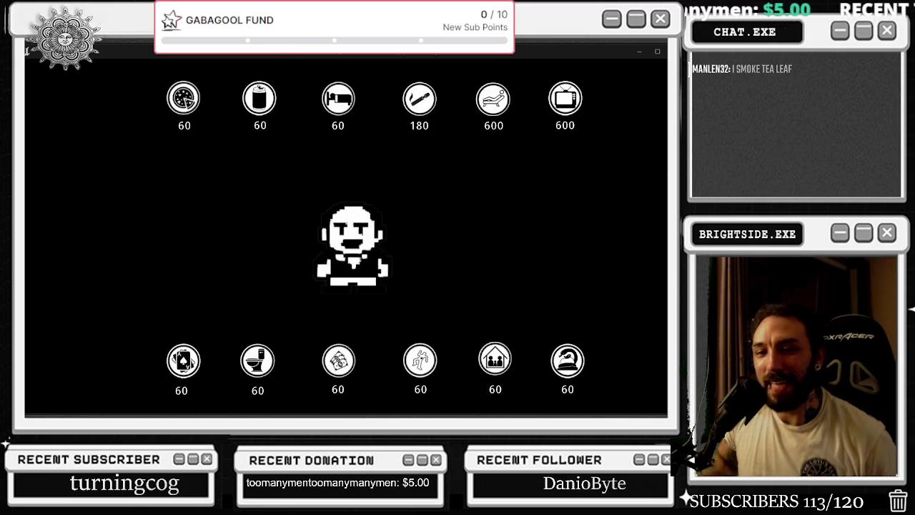
key("alt+Tab")
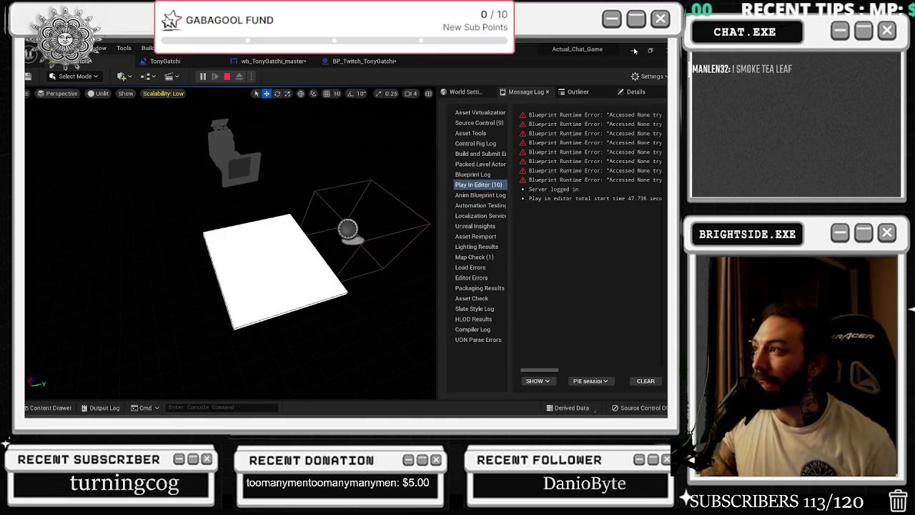
left_click(633, 50)
key("alt+Tab")
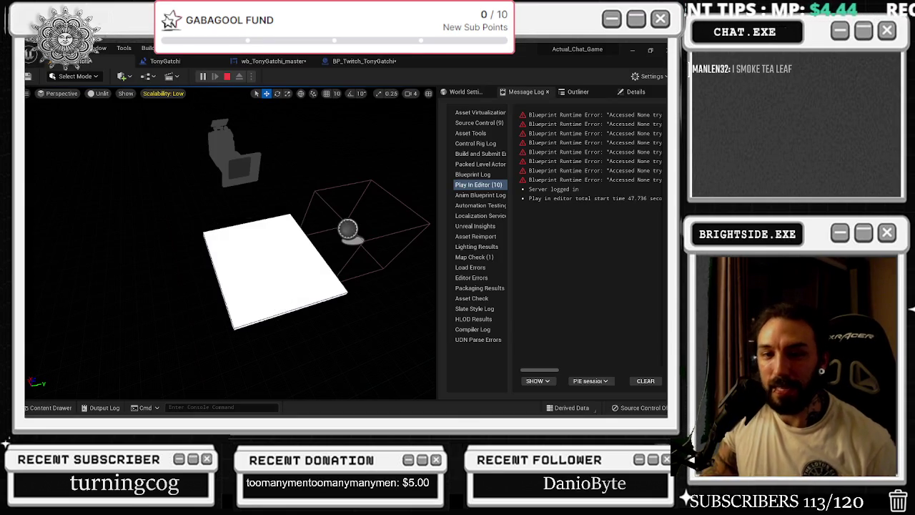
key("alt+Tab")
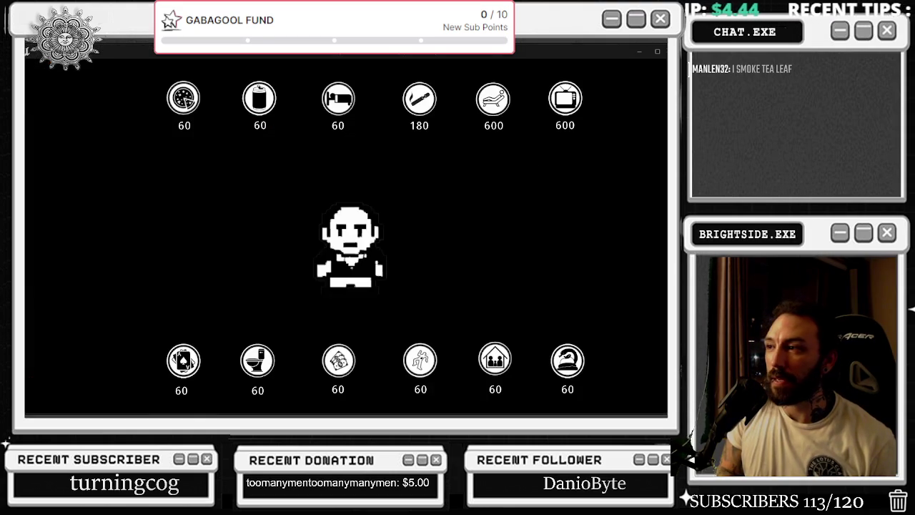